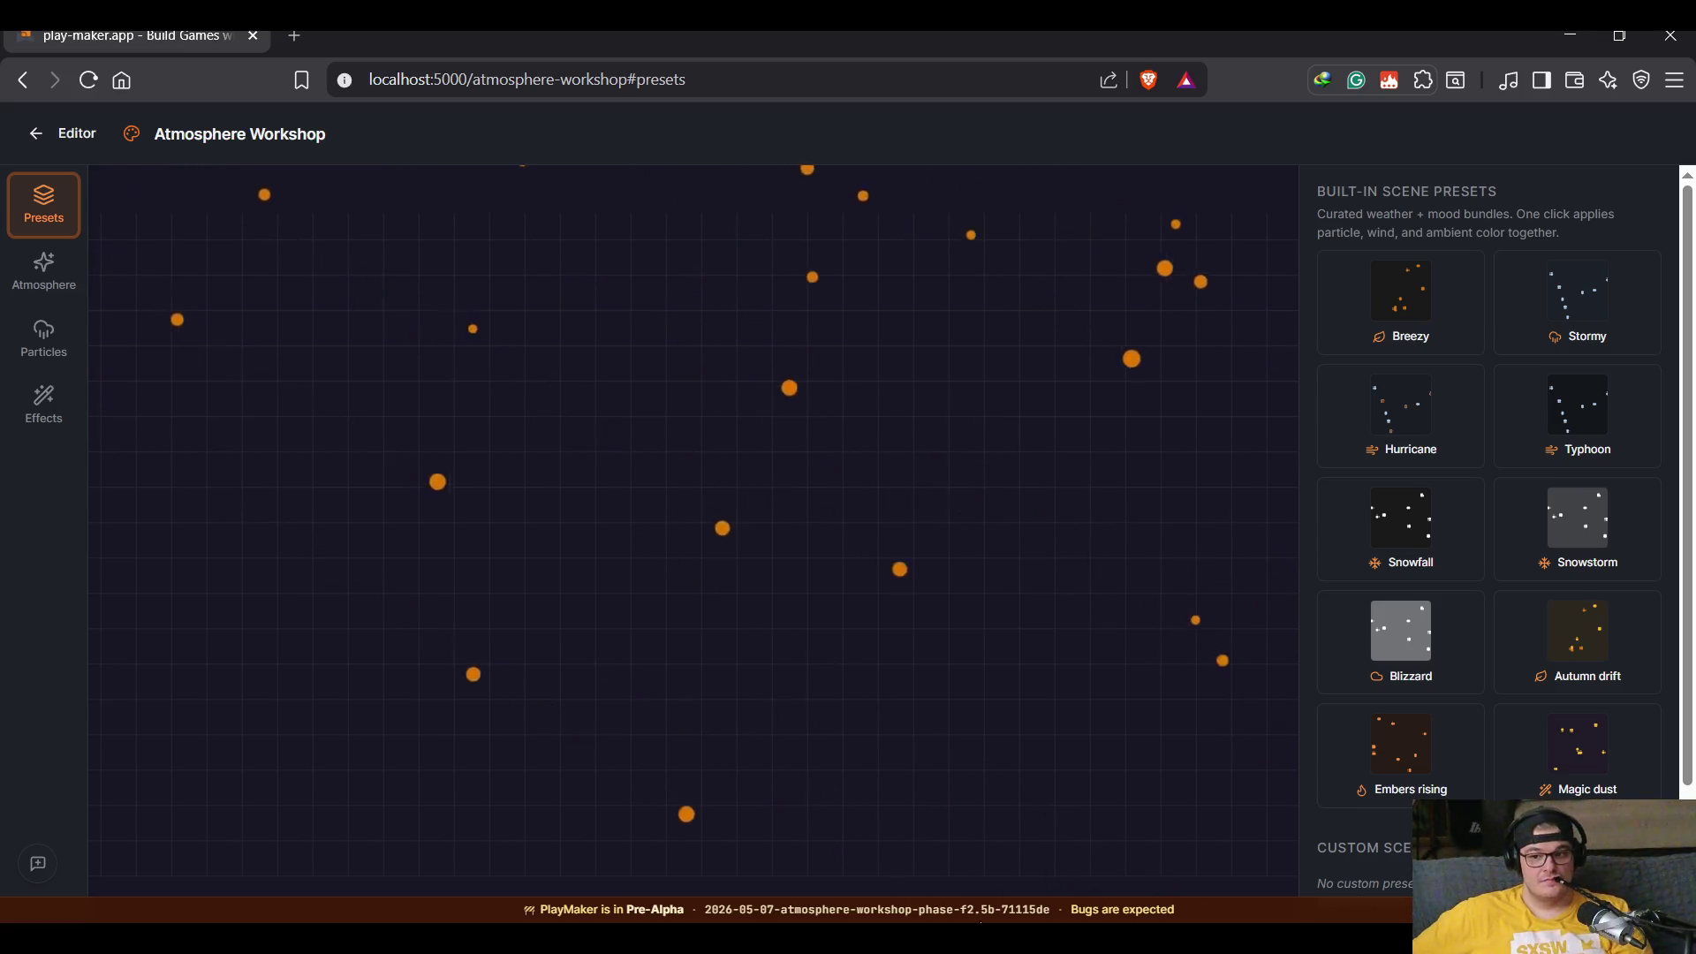
Step: Replace the orange particles with the Rain preset and return to the Test Level editor
left_click(43, 340)
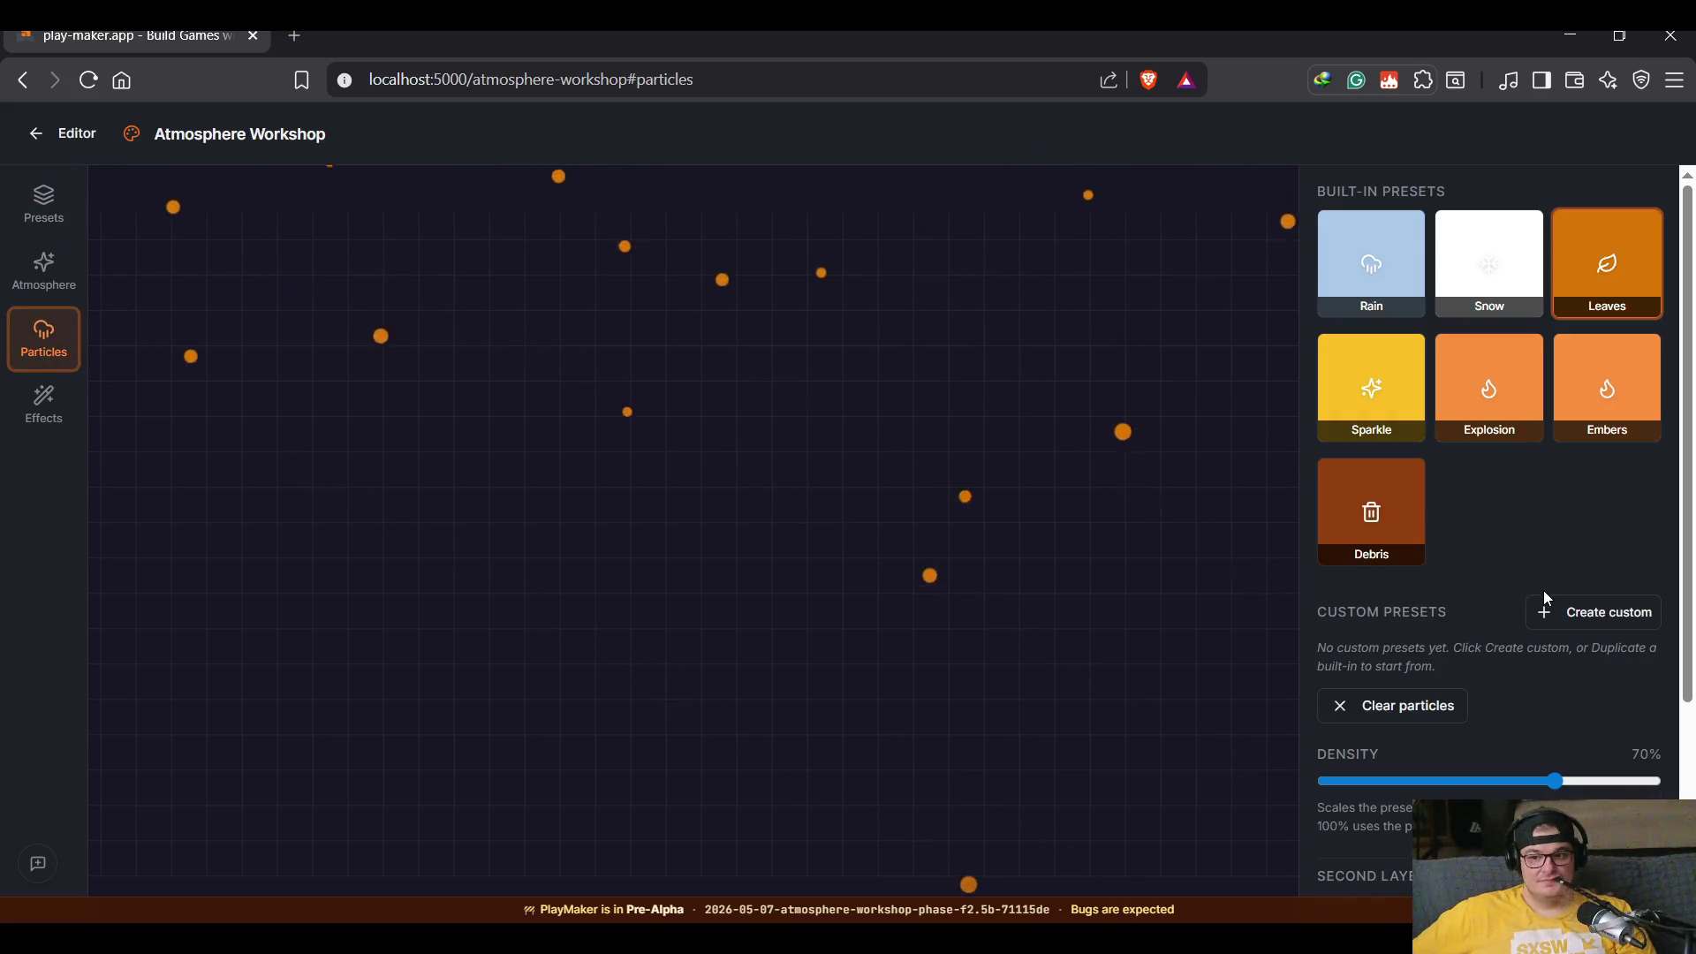
left_click(1456, 705)
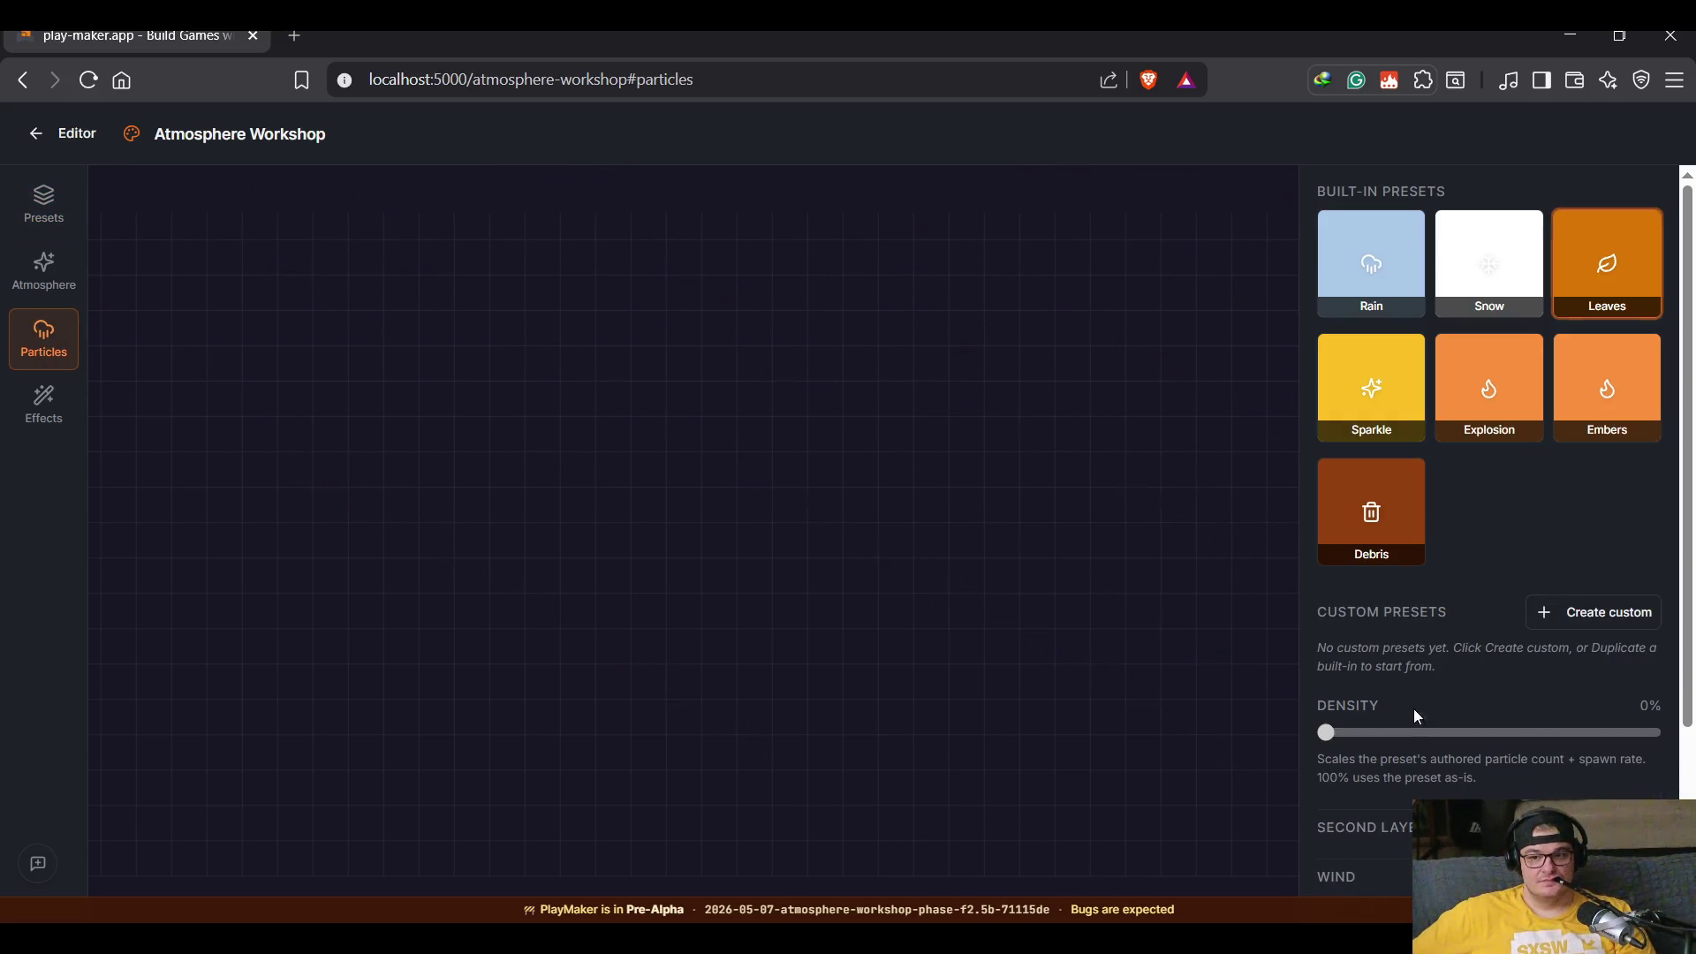
left_click(1391, 268)
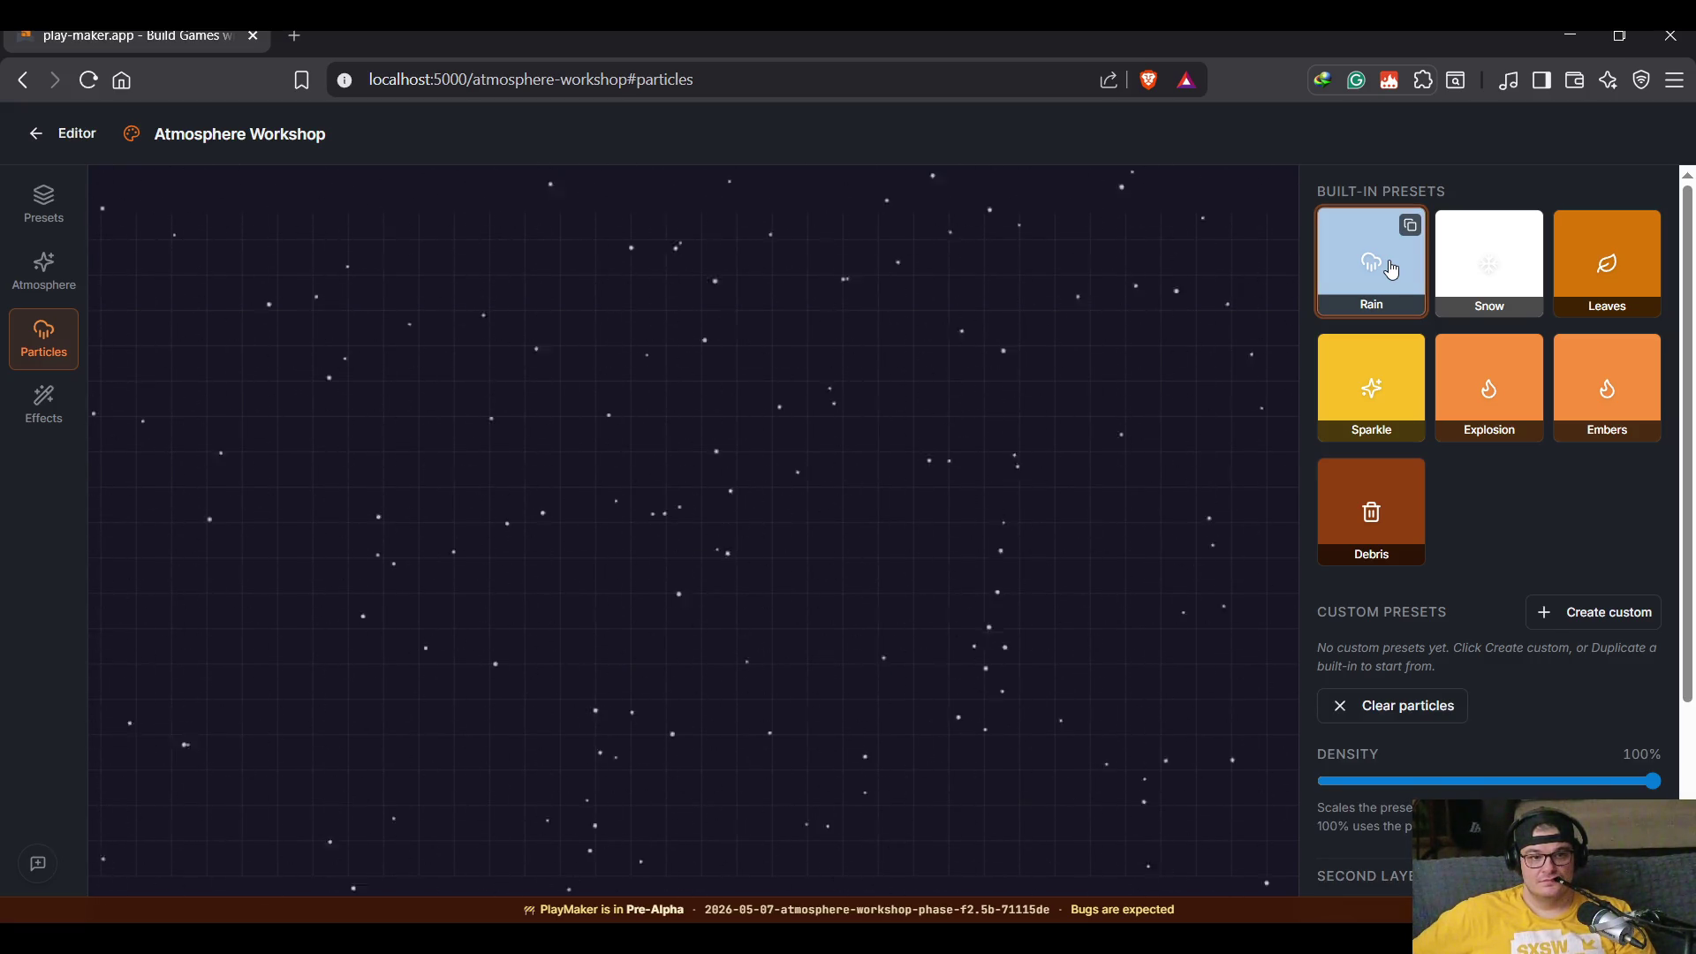
scroll(1463, 491, "down", 3)
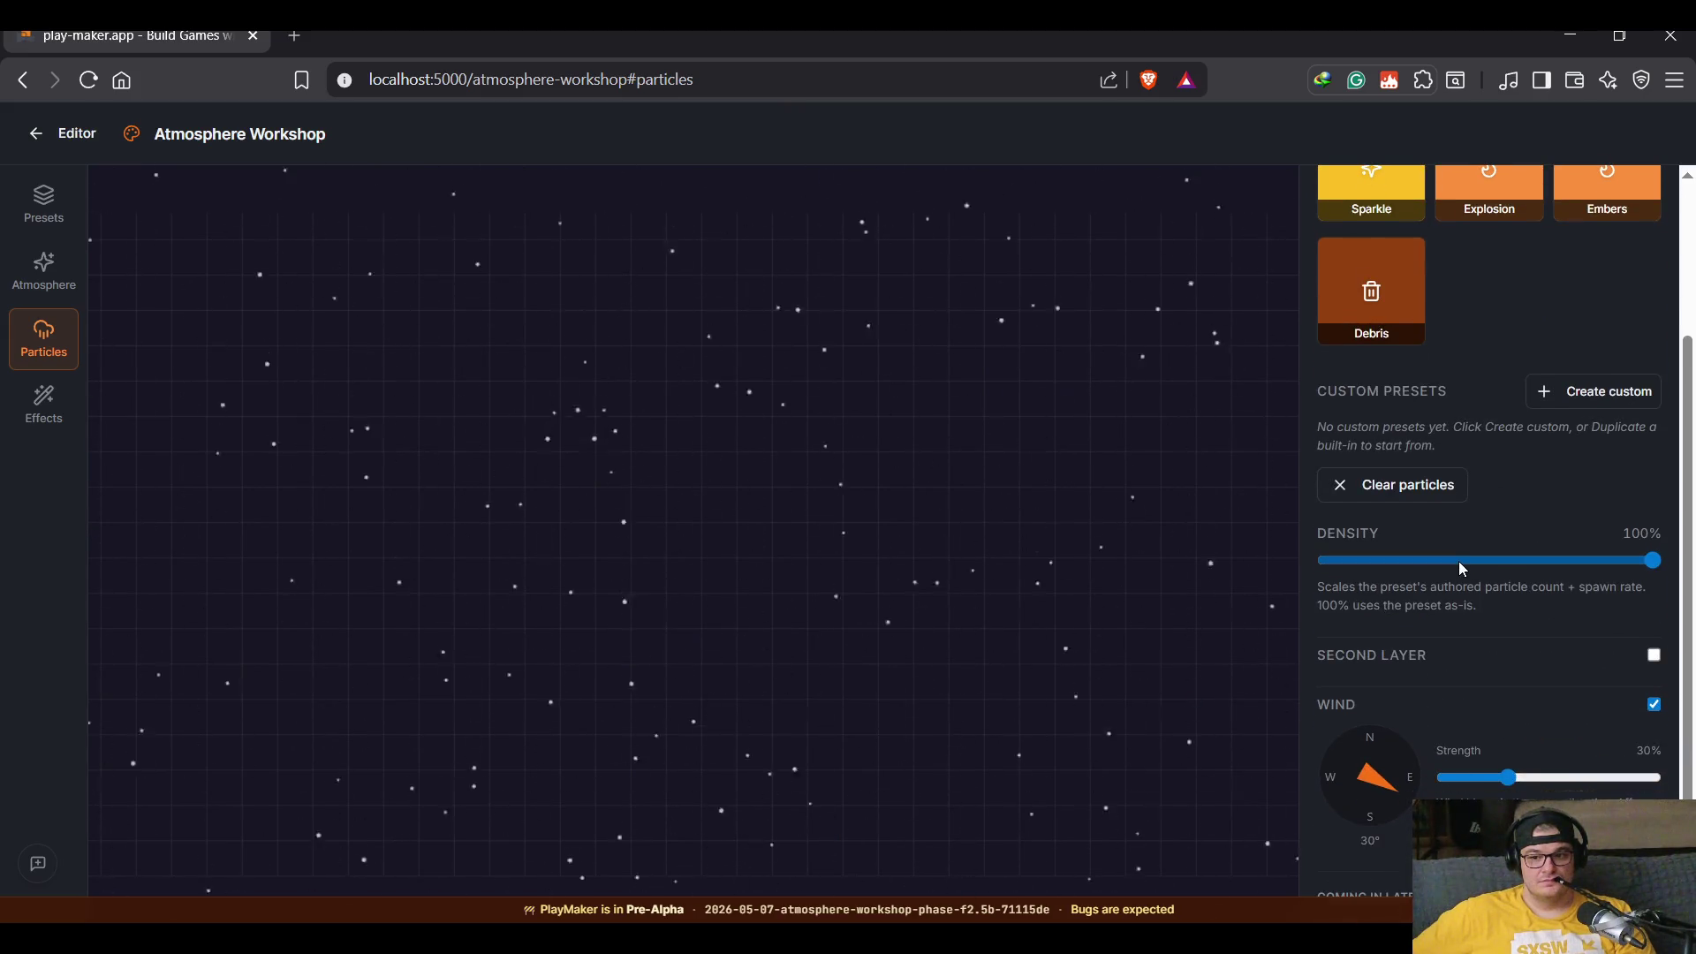
scroll(1459, 562, "up", 3)
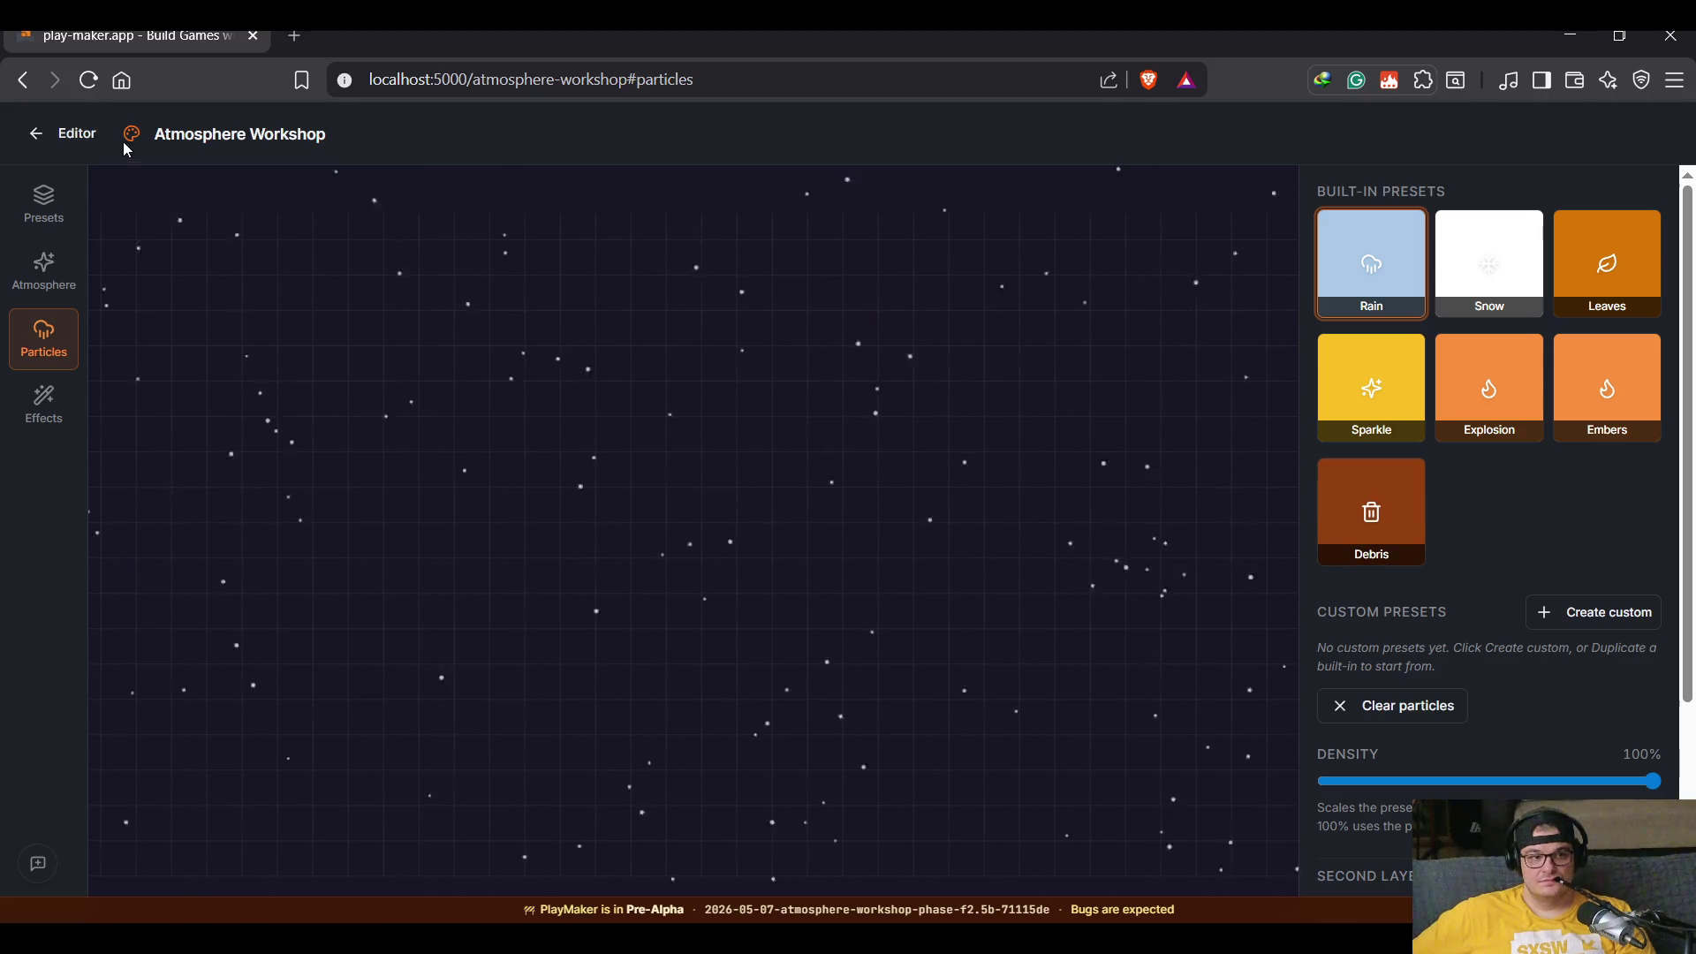
left_click(76, 139)
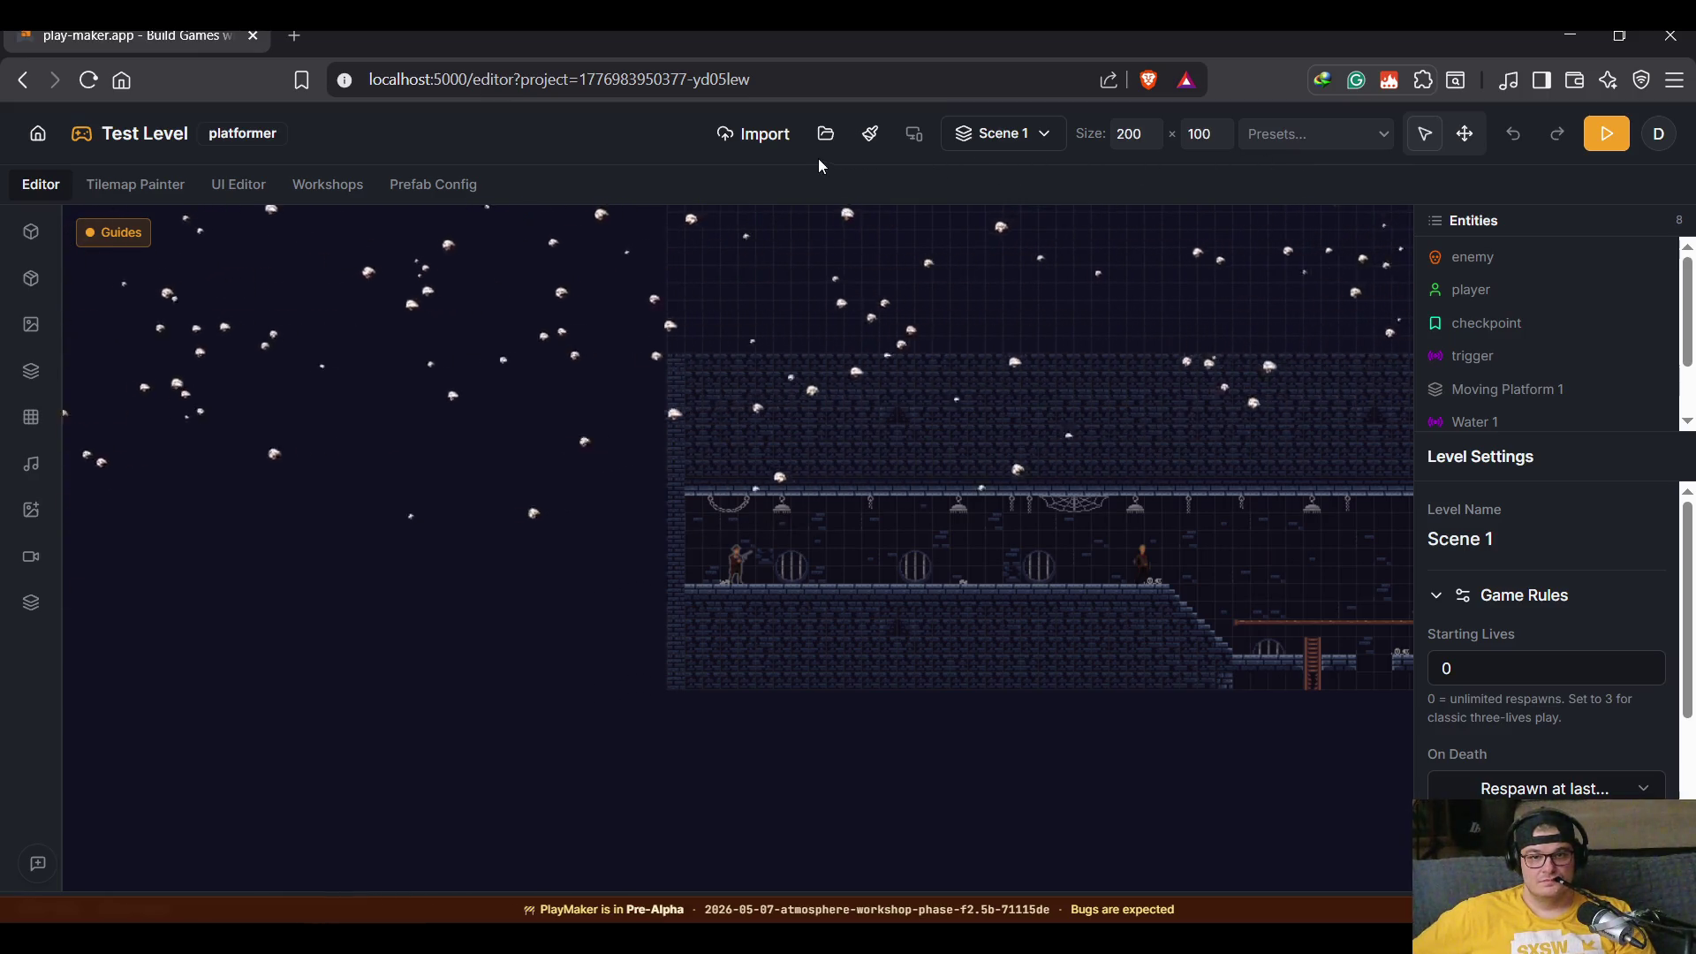
Step: In the Atmosphere Workshop's Particles panel, lower the wind strength from 100% to 60%
left_click(334, 186)
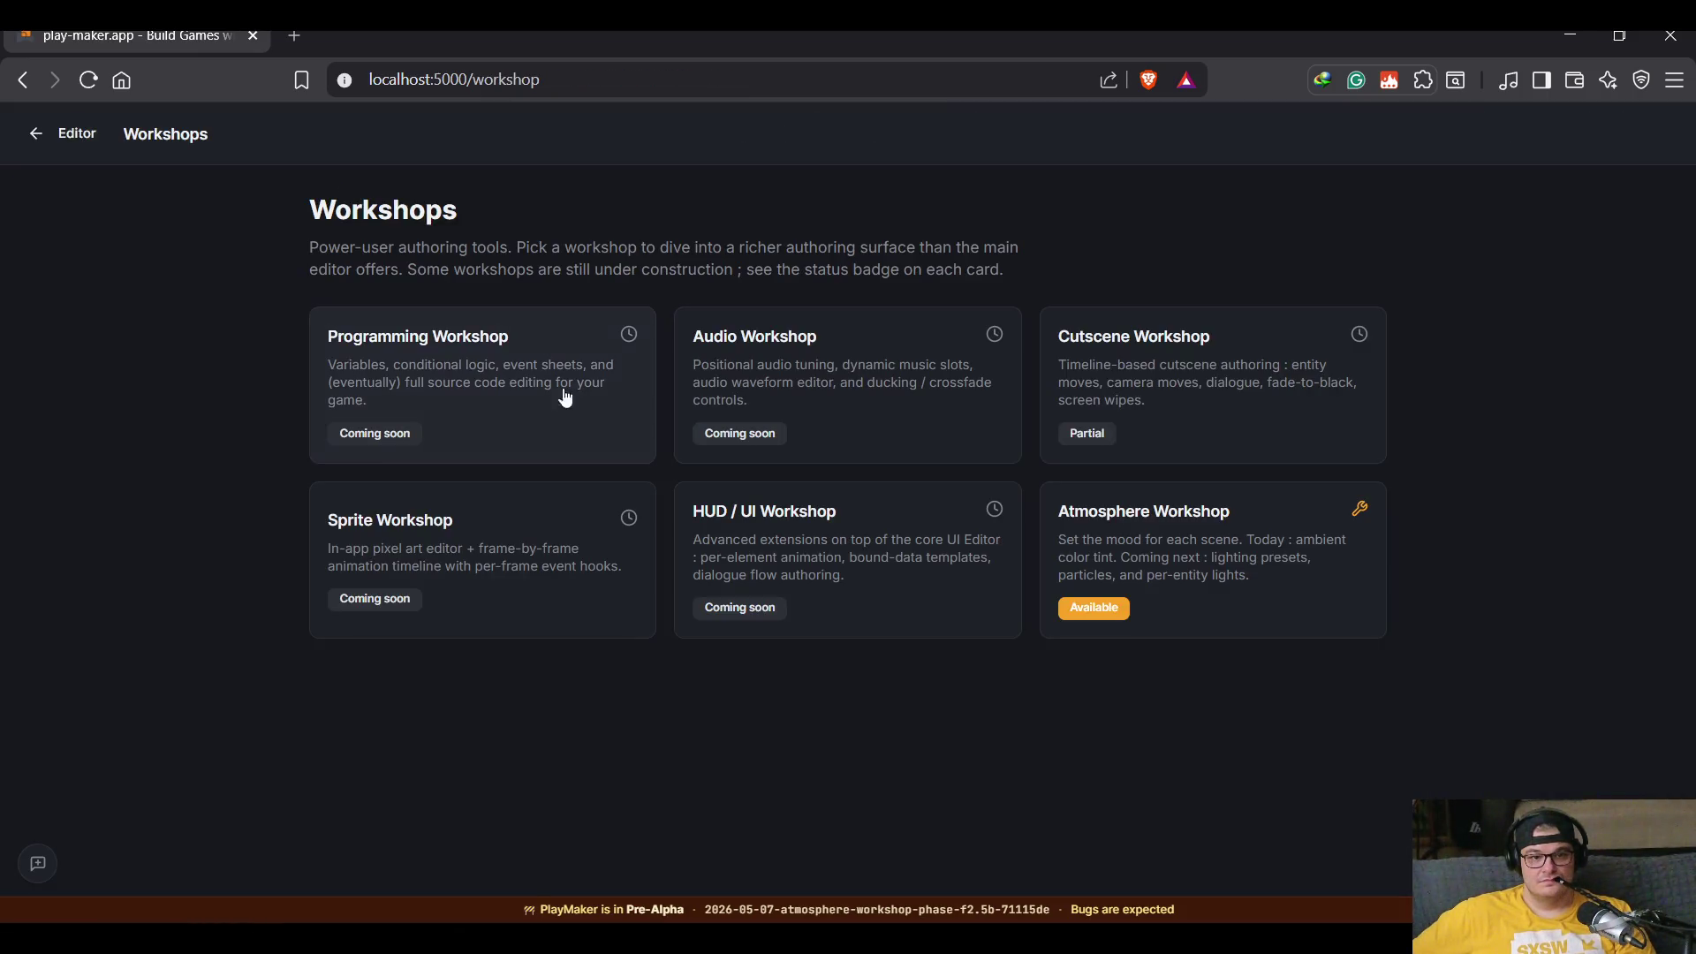
left_click(1285, 583)
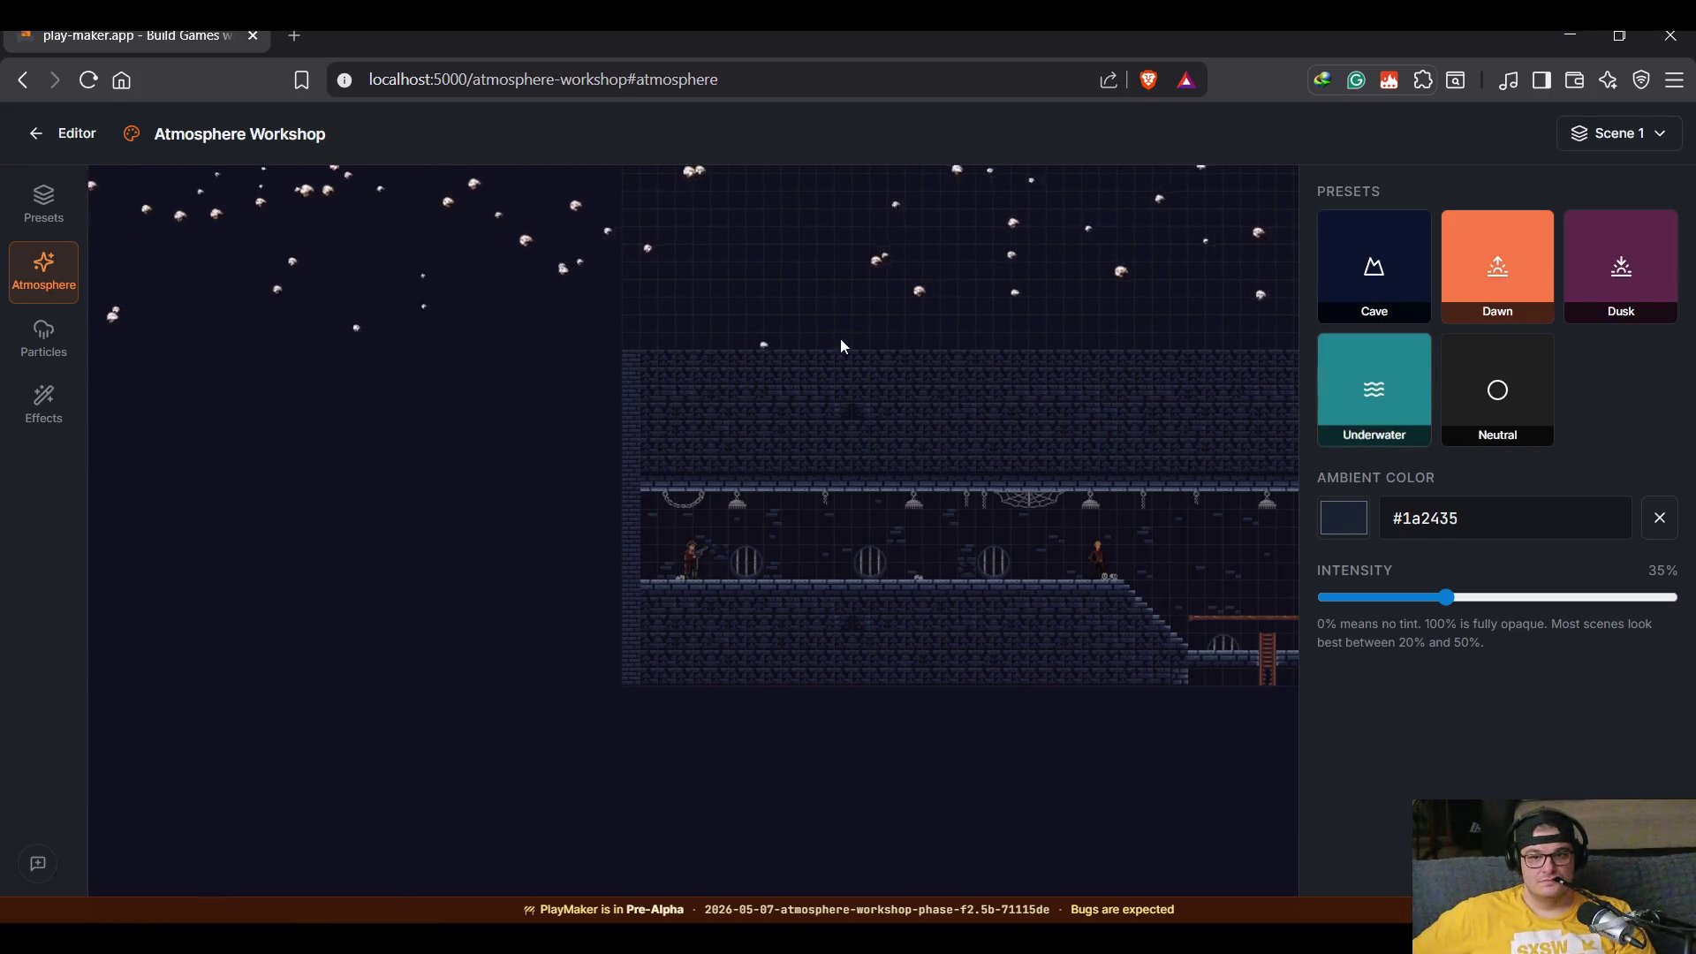
left_click(46, 343)
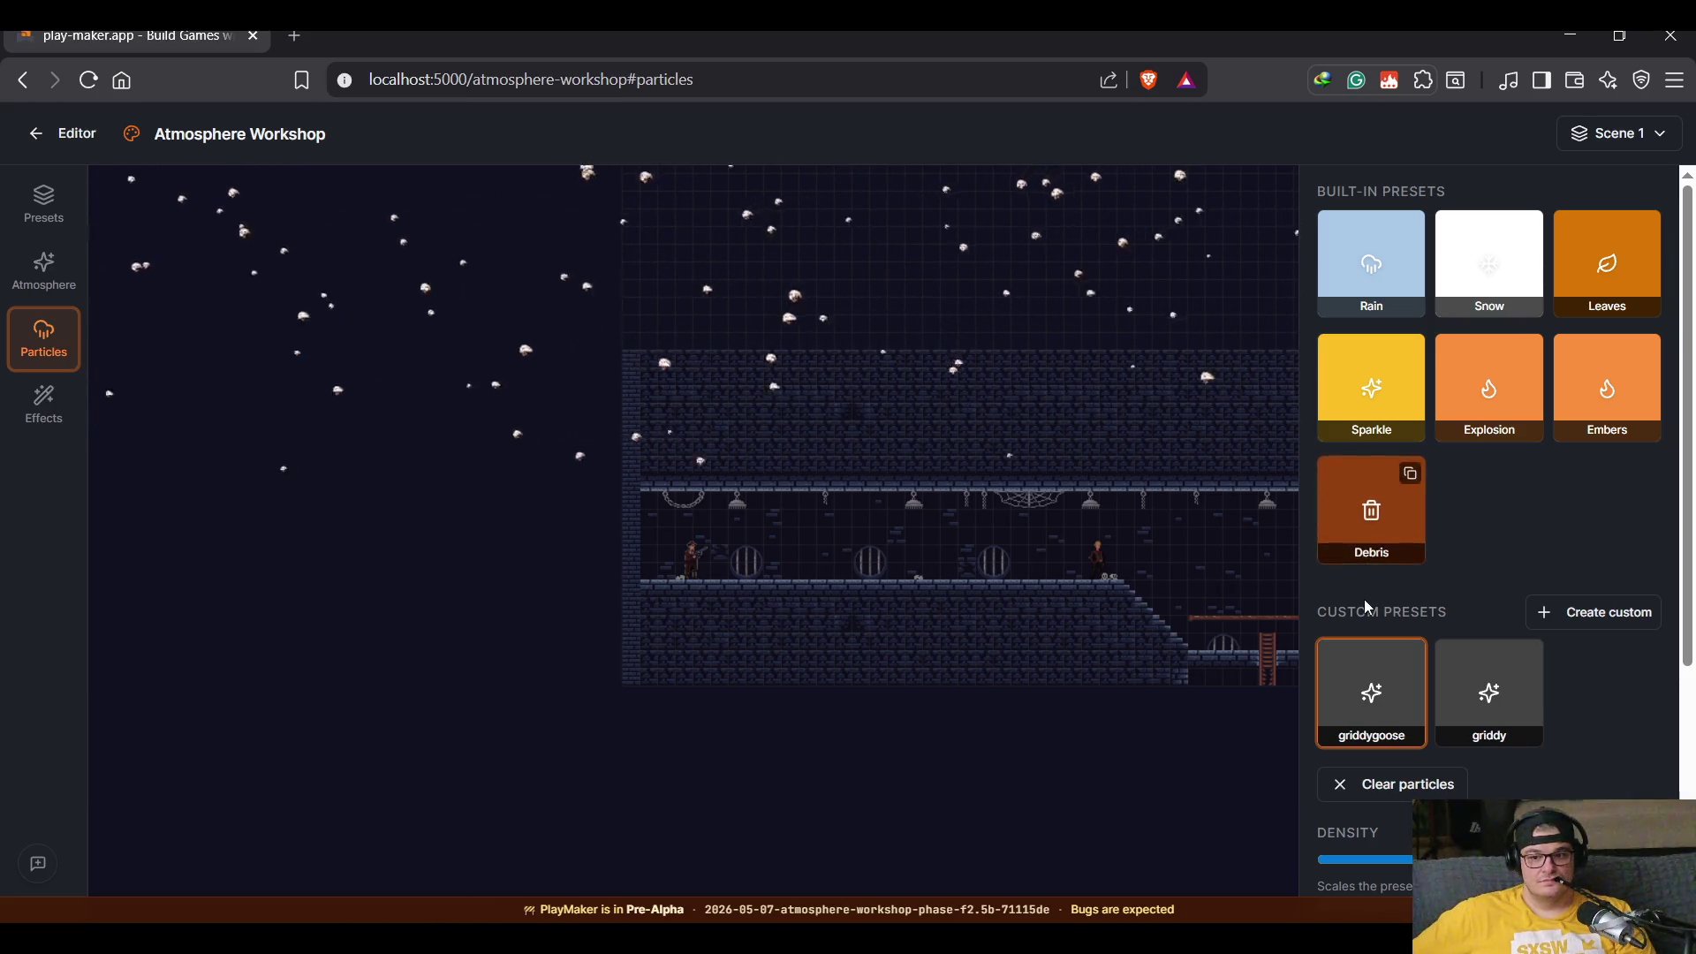
mouse_move(1383, 668)
scroll(1568, 680, "down", 3)
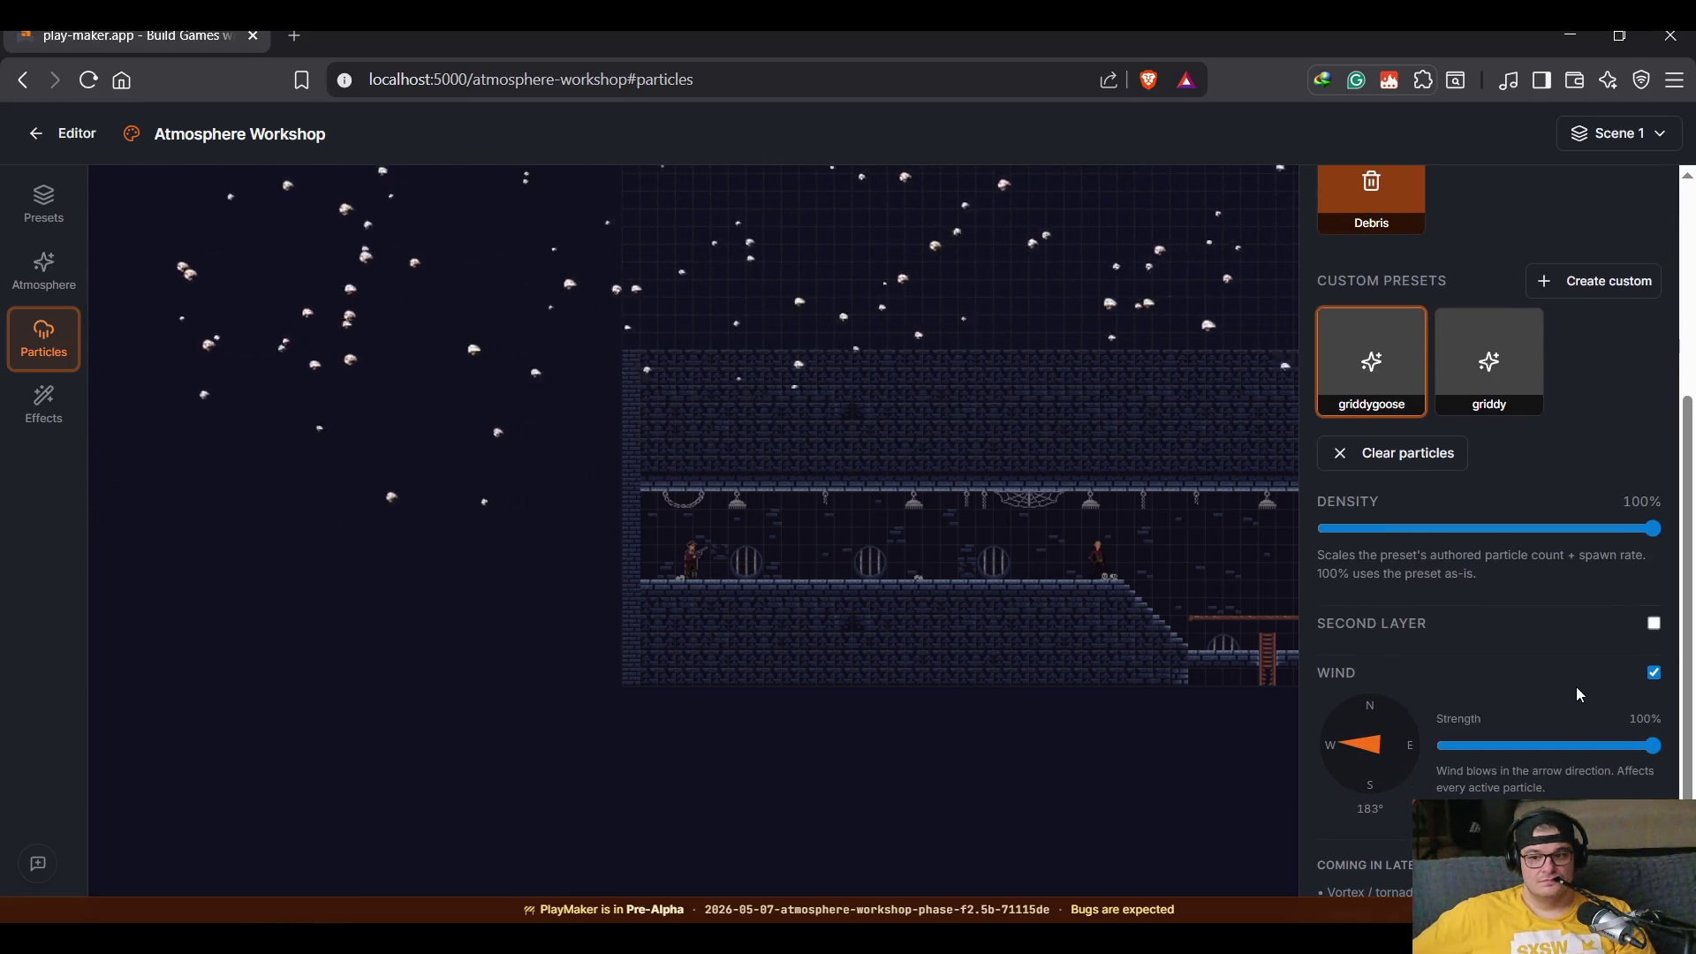
left_click_drag(1654, 748, 1599, 749)
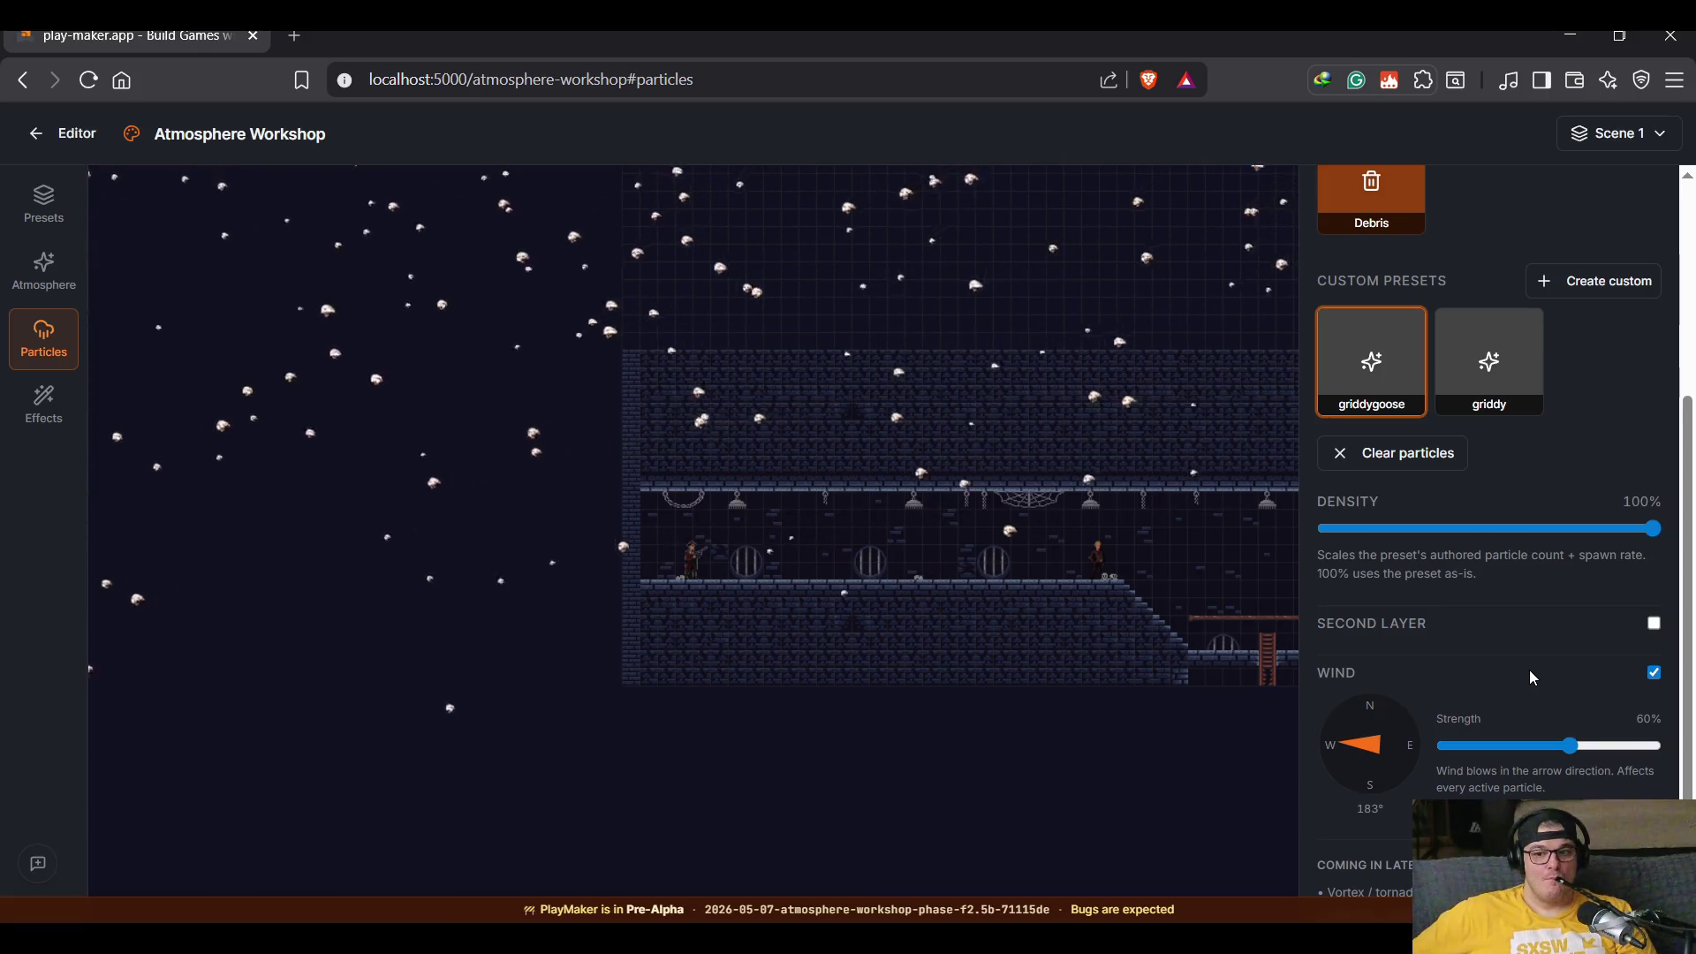
scroll(1529, 670, "down", 1)
scroll(1530, 684, "up", 3)
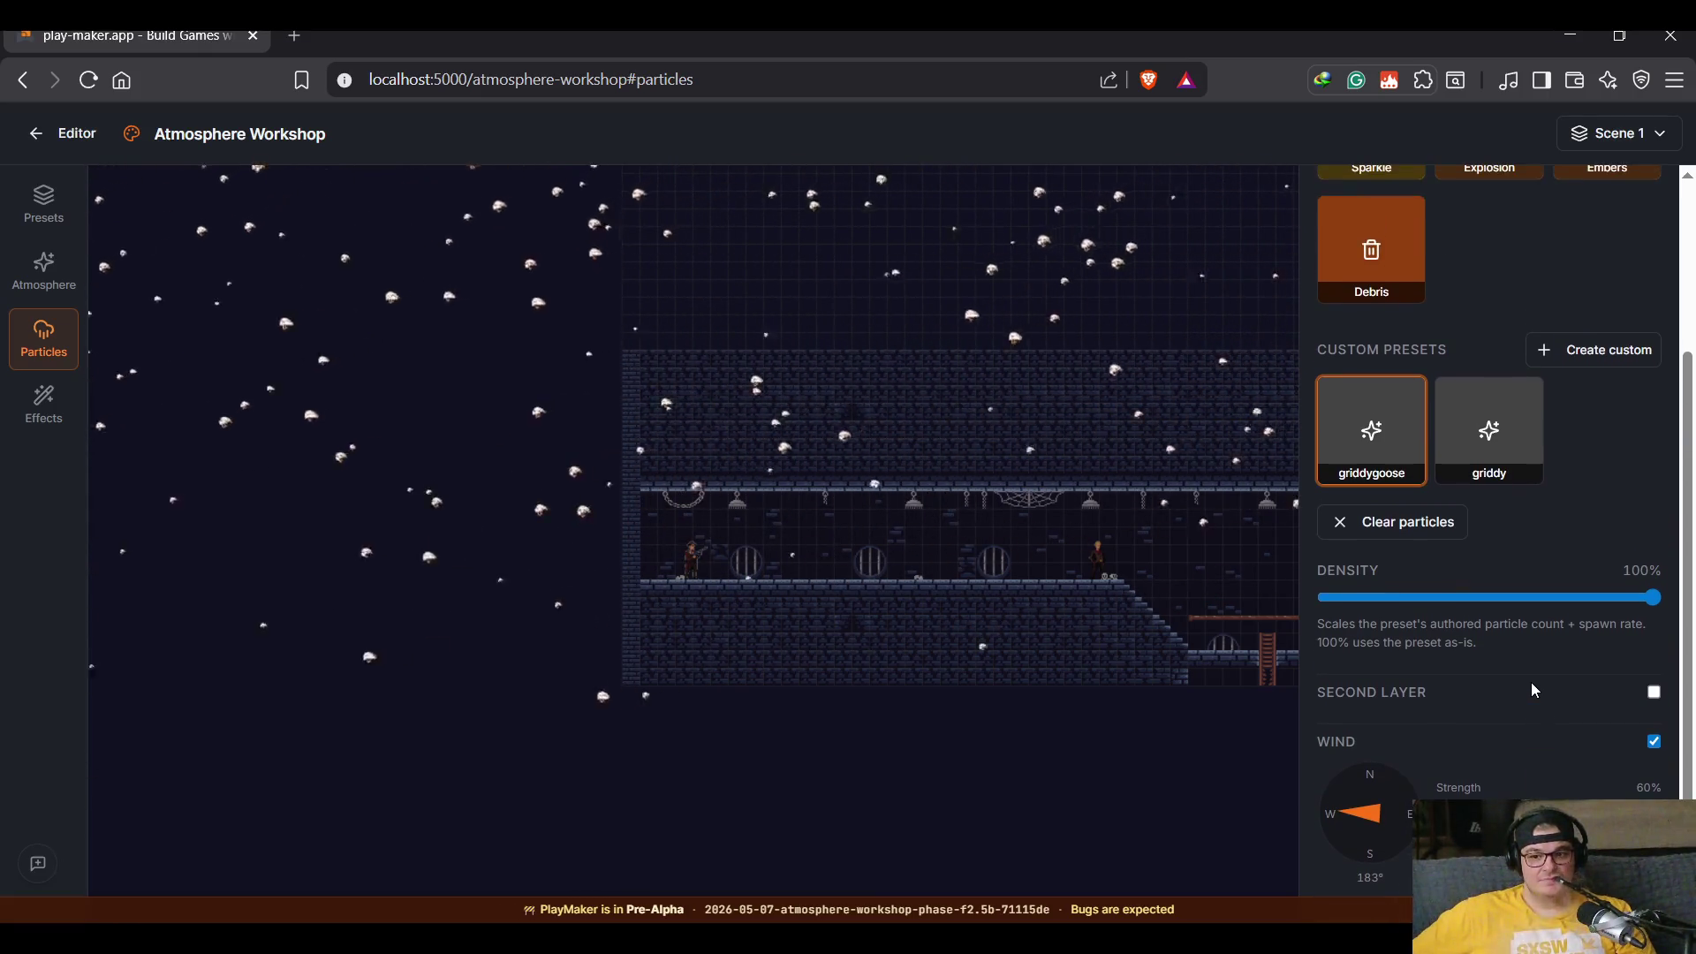
scroll(1577, 677, "up", 5)
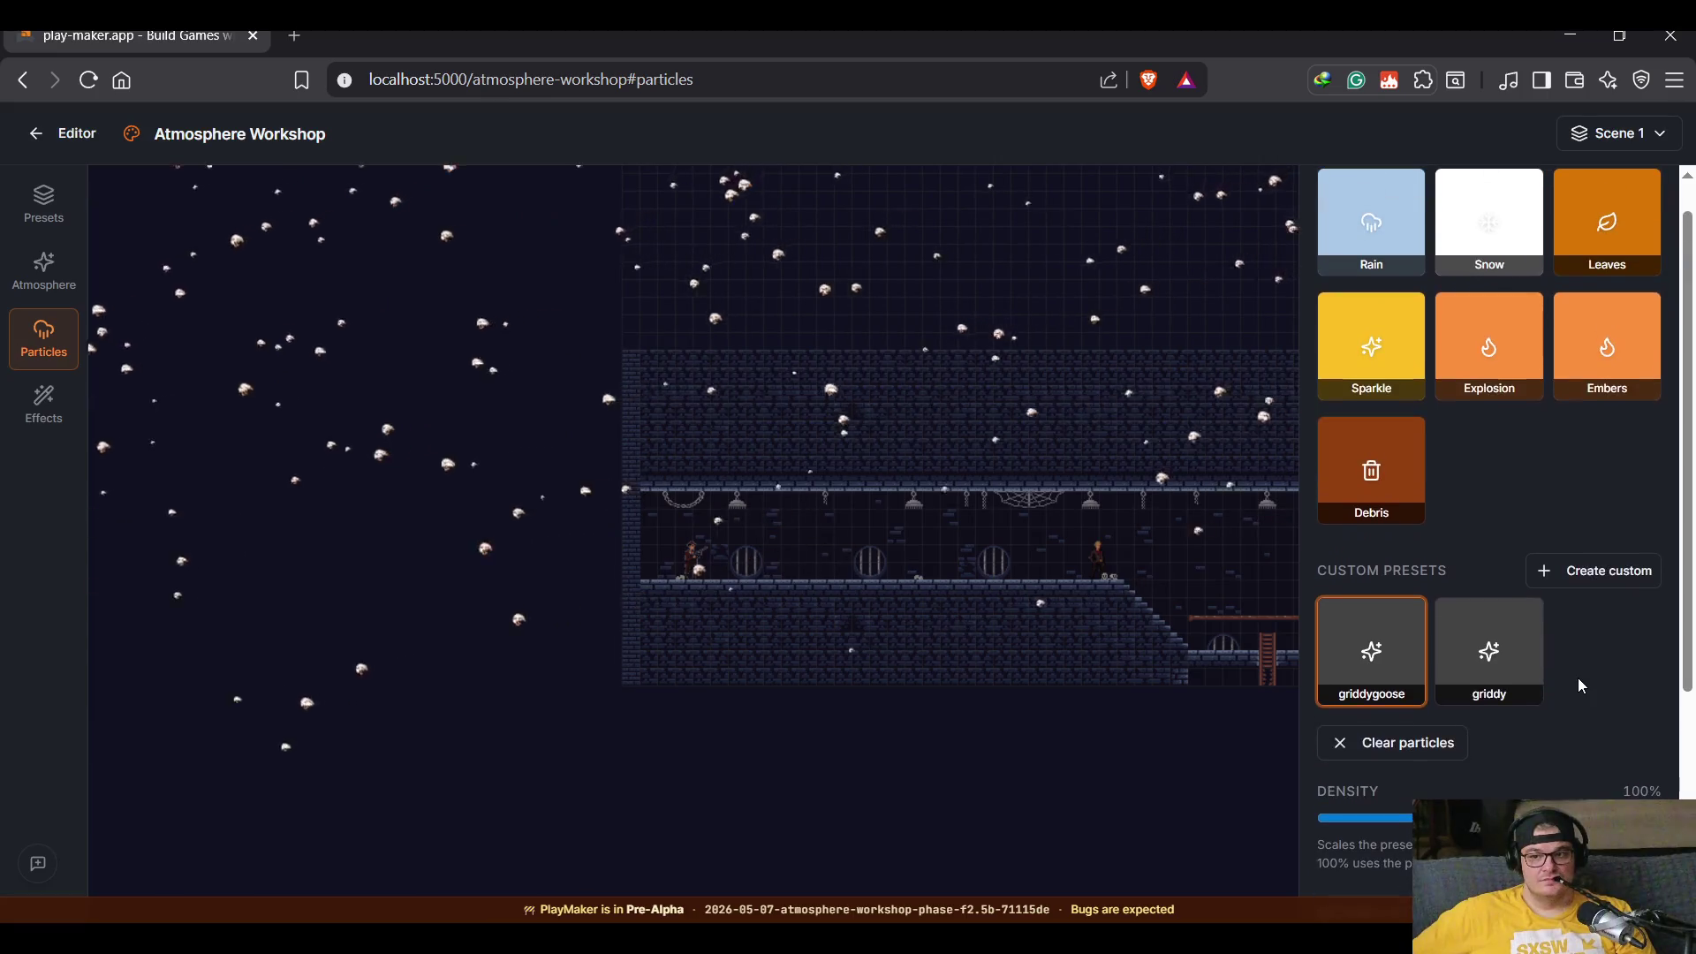
Step: Change the griddygoose particle's spawn area to Top-right and save the change
left_click(1396, 613)
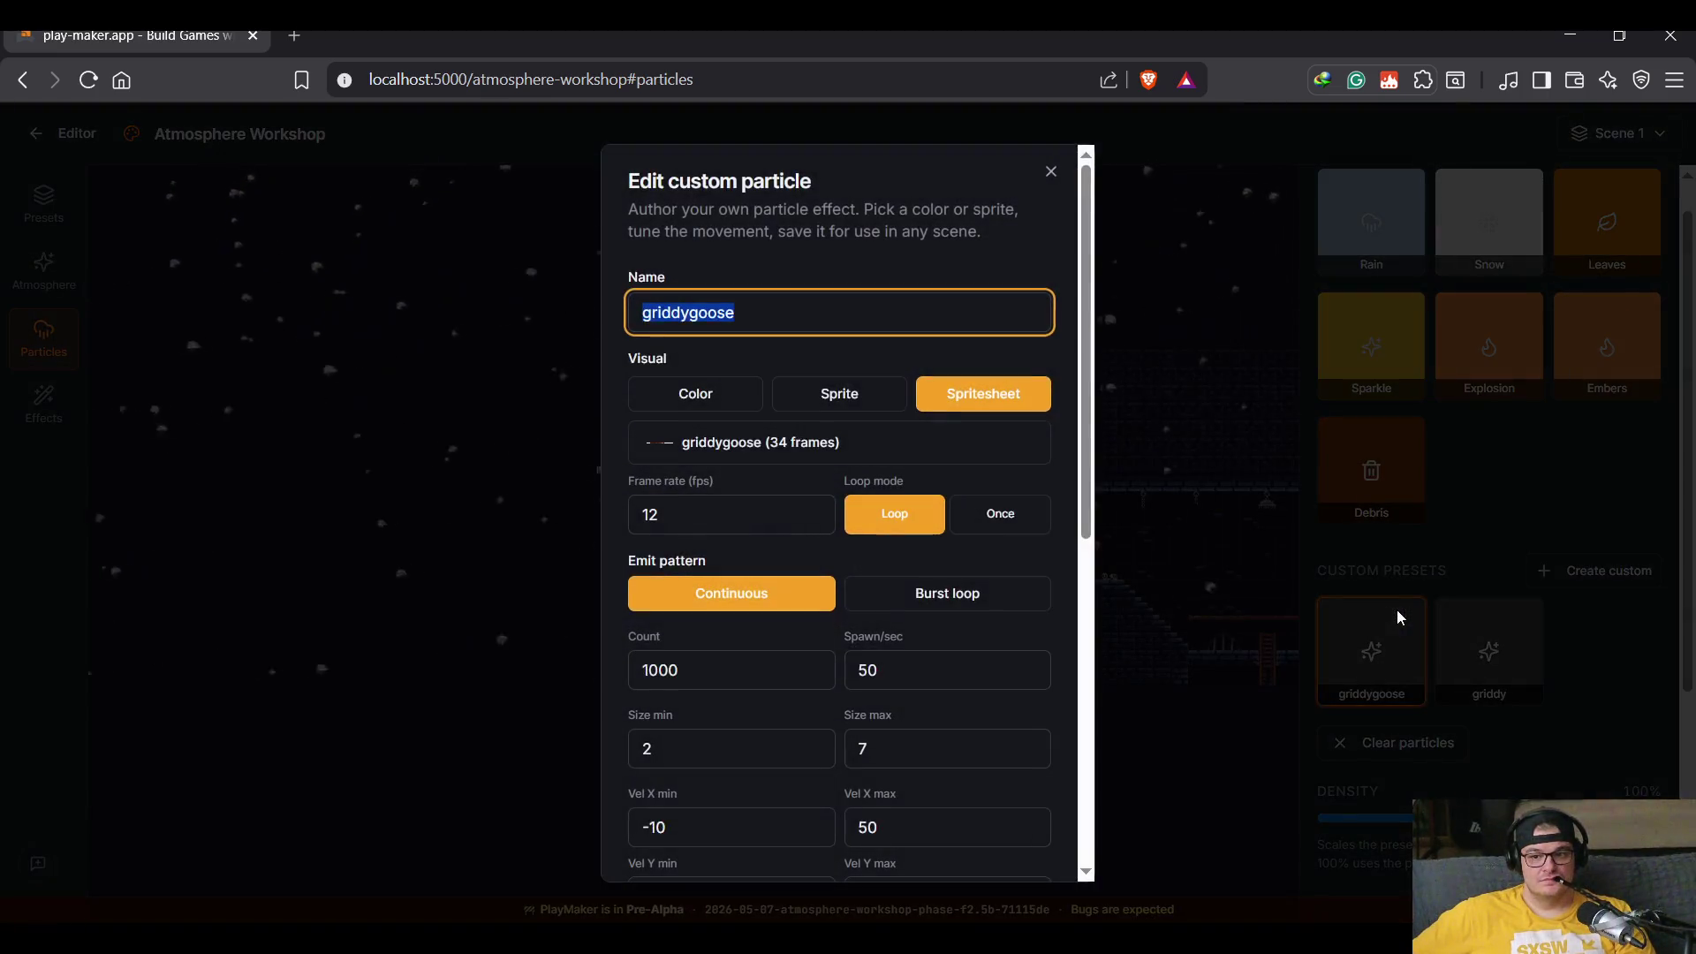
scroll(980, 588, "down", 7)
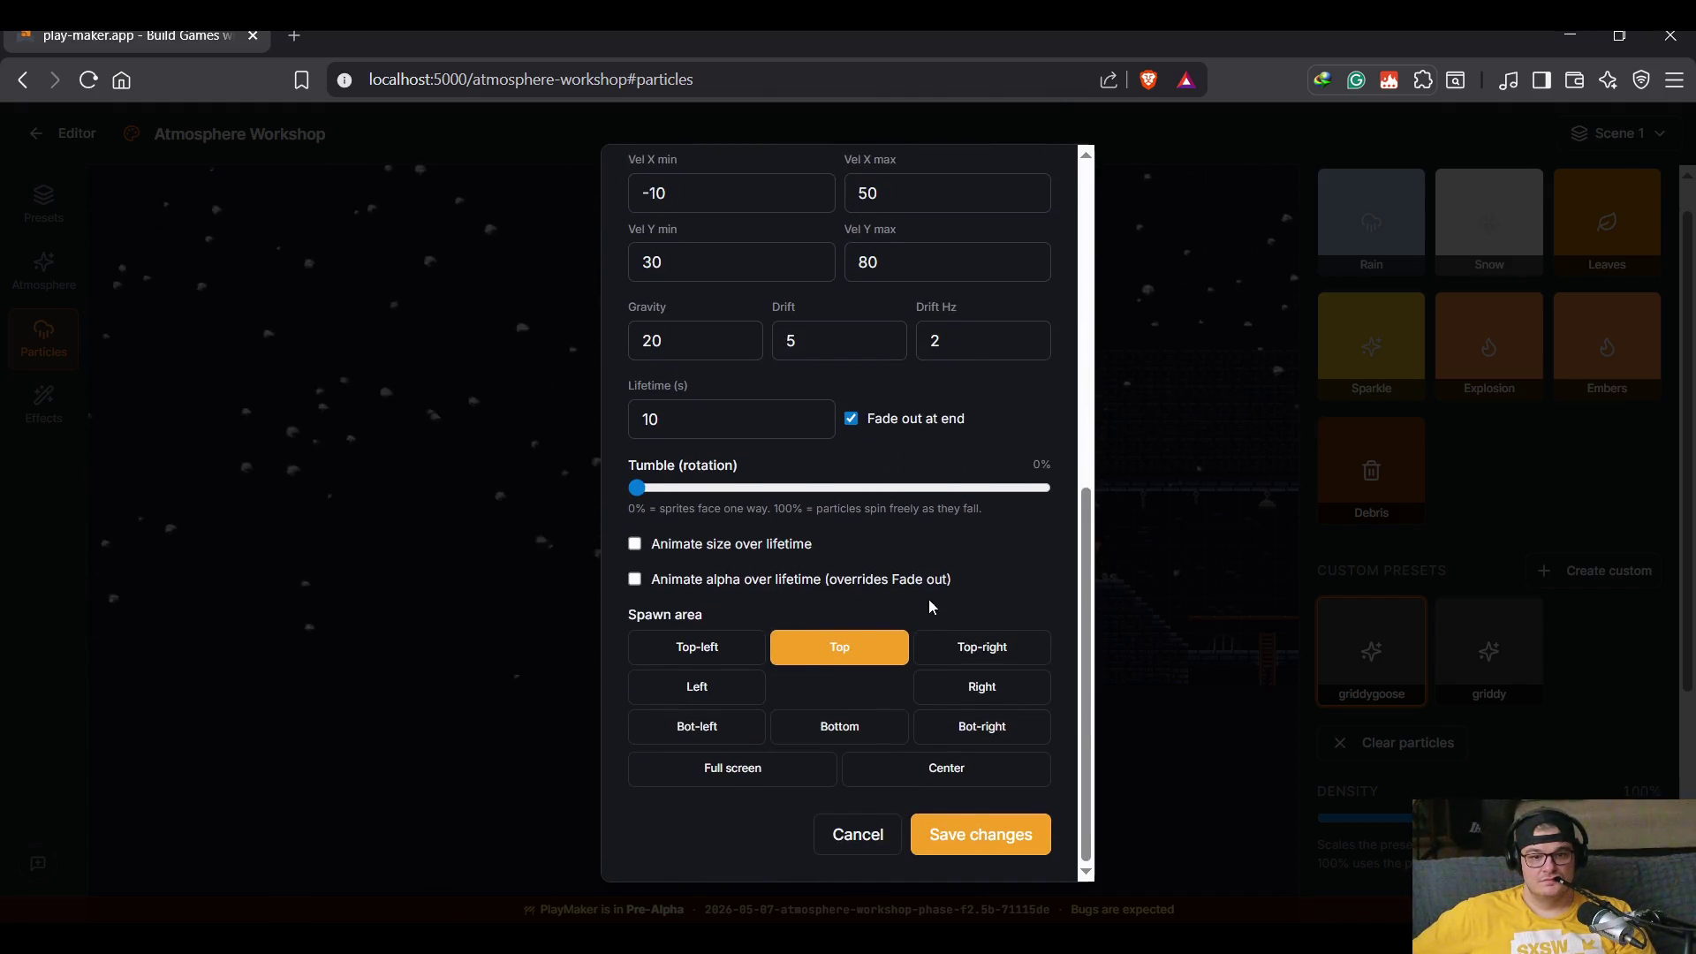
left_click(960, 655)
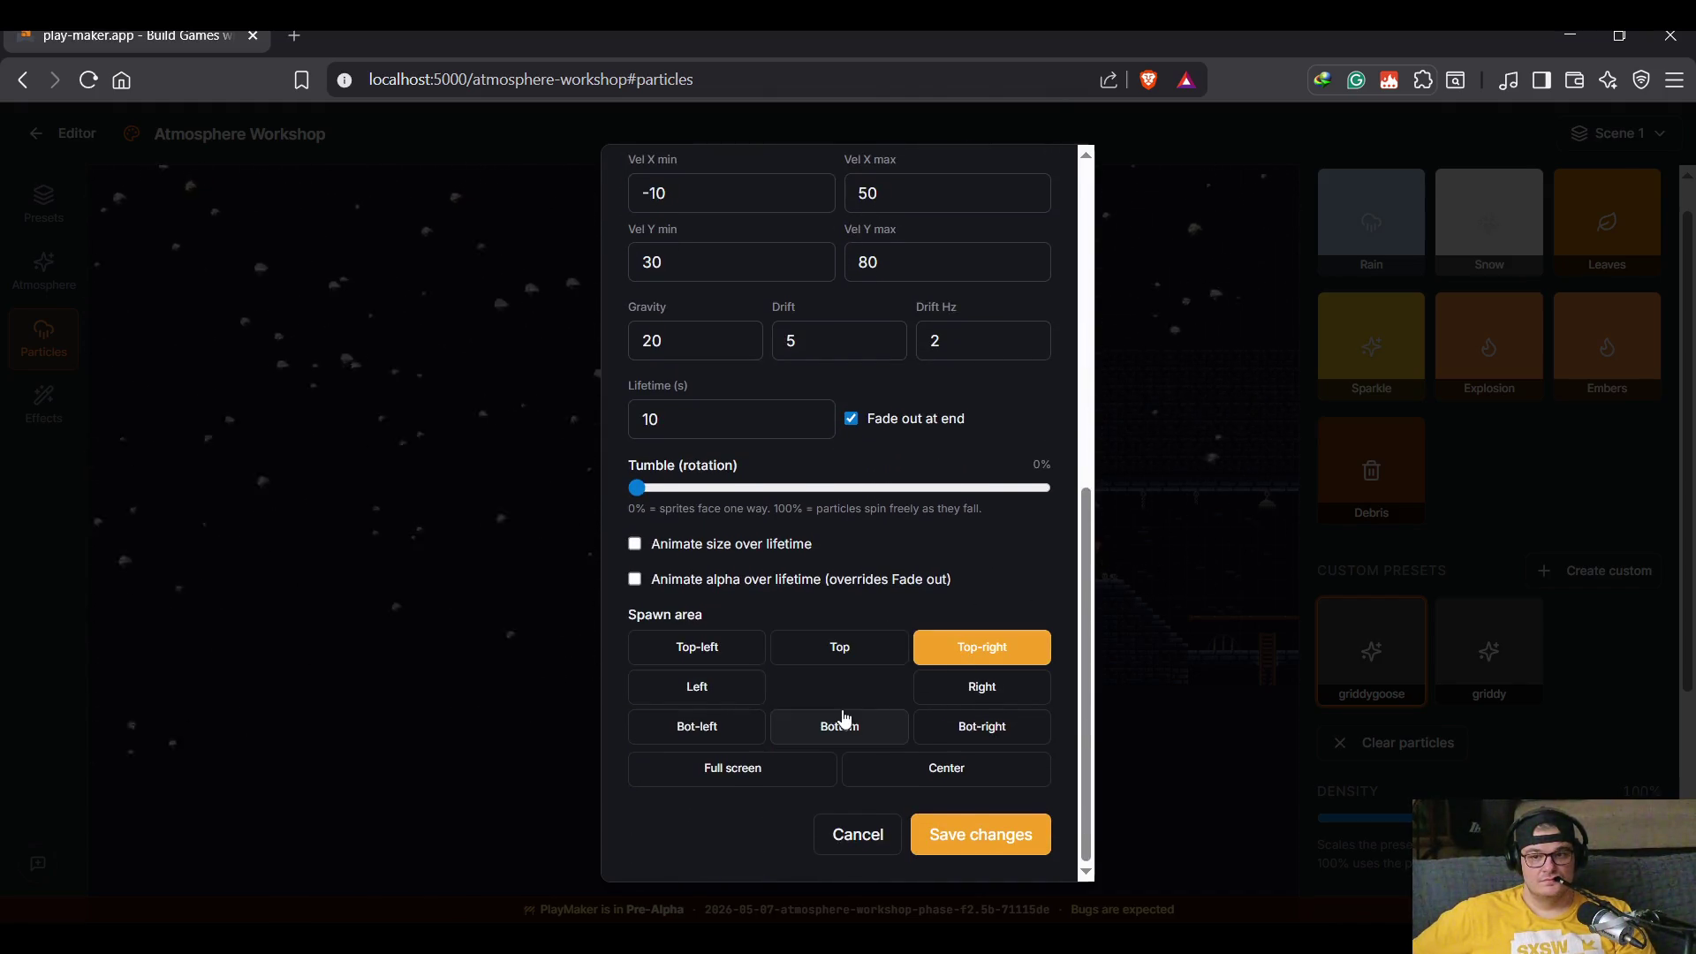
left_click(926, 828)
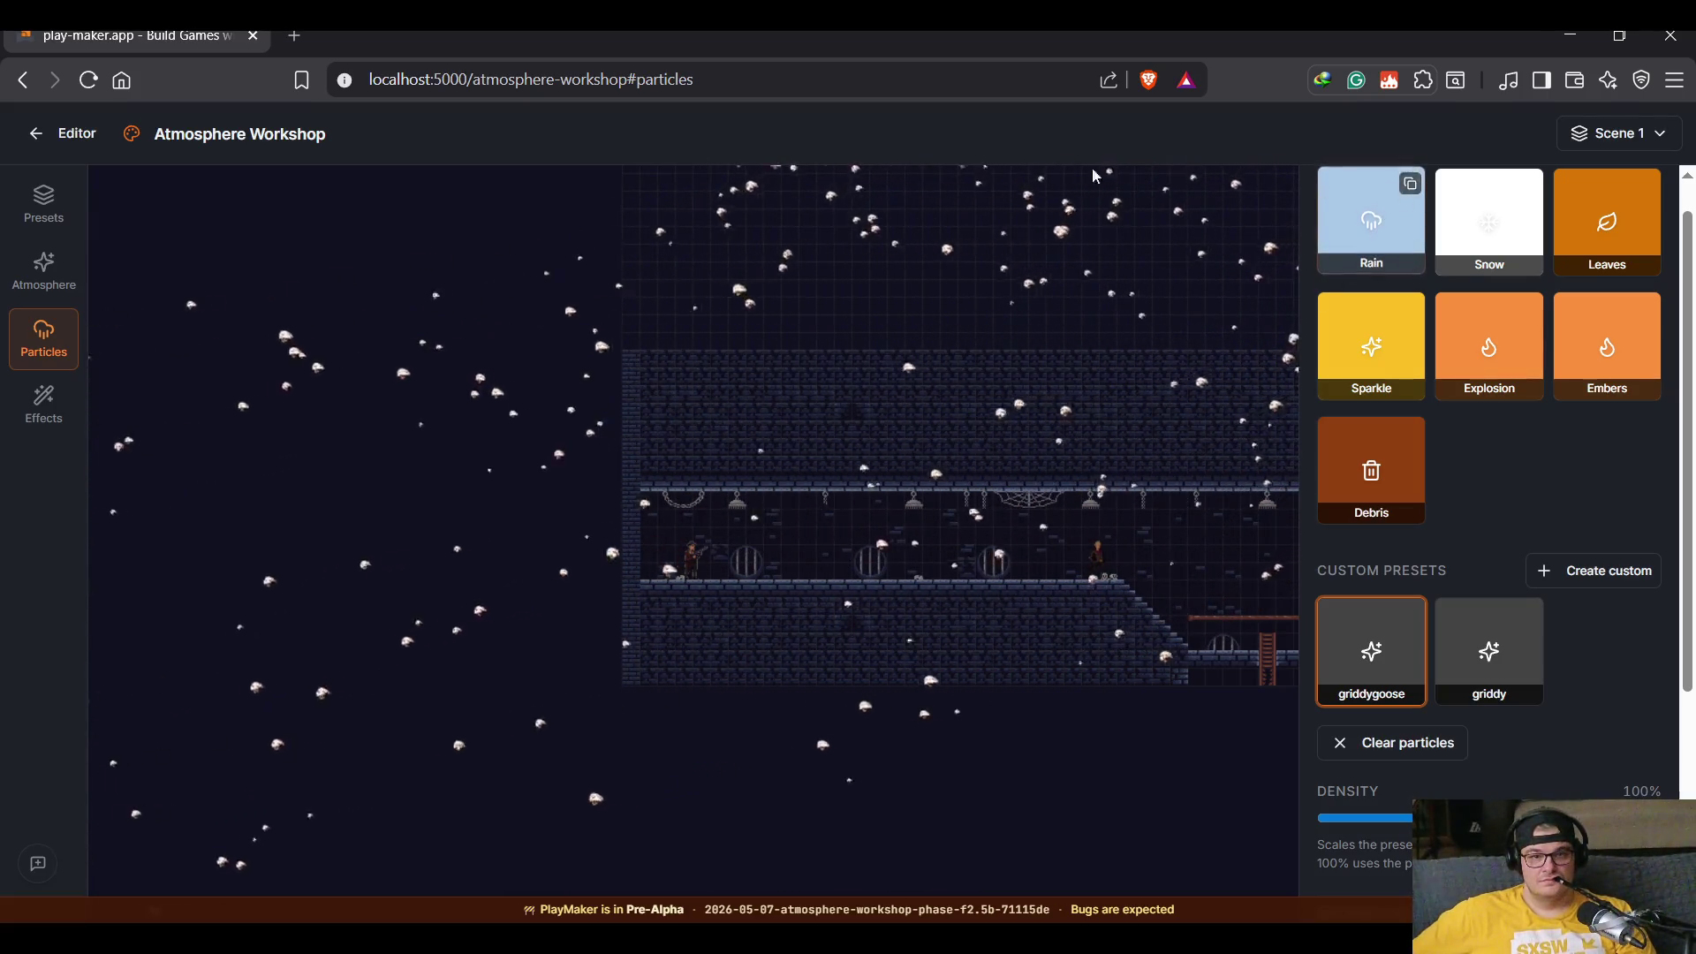
Step: Return to the level editor and start a playtest of the level
left_click(73, 134)
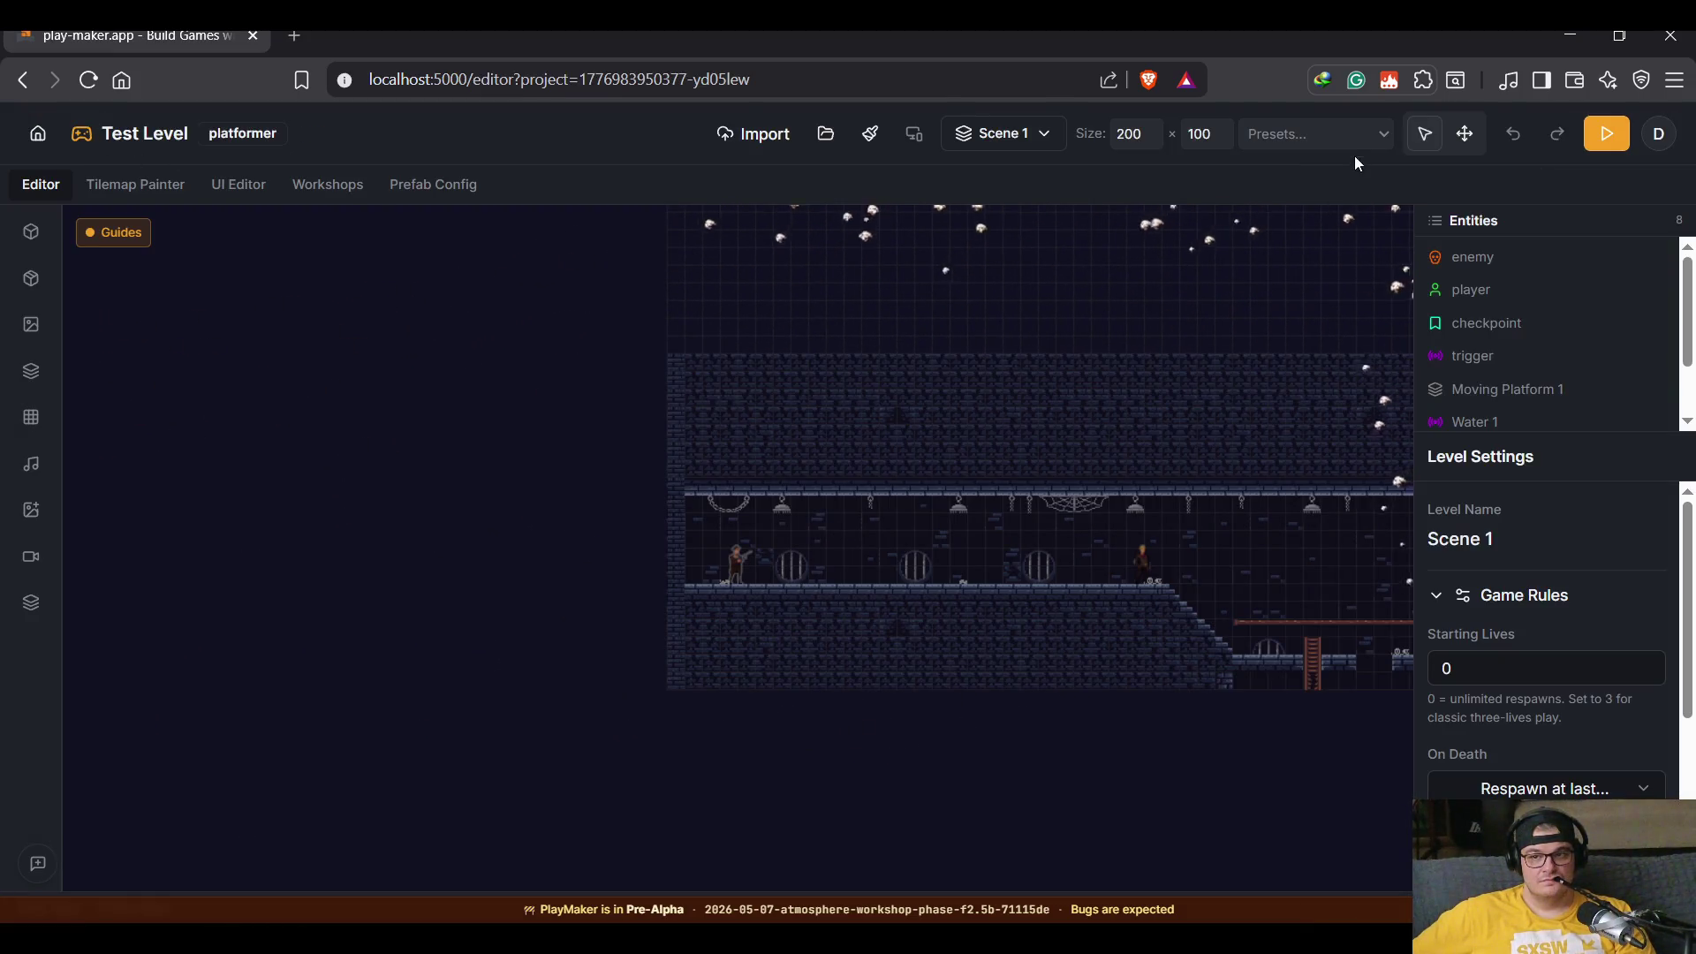
left_click(1604, 137)
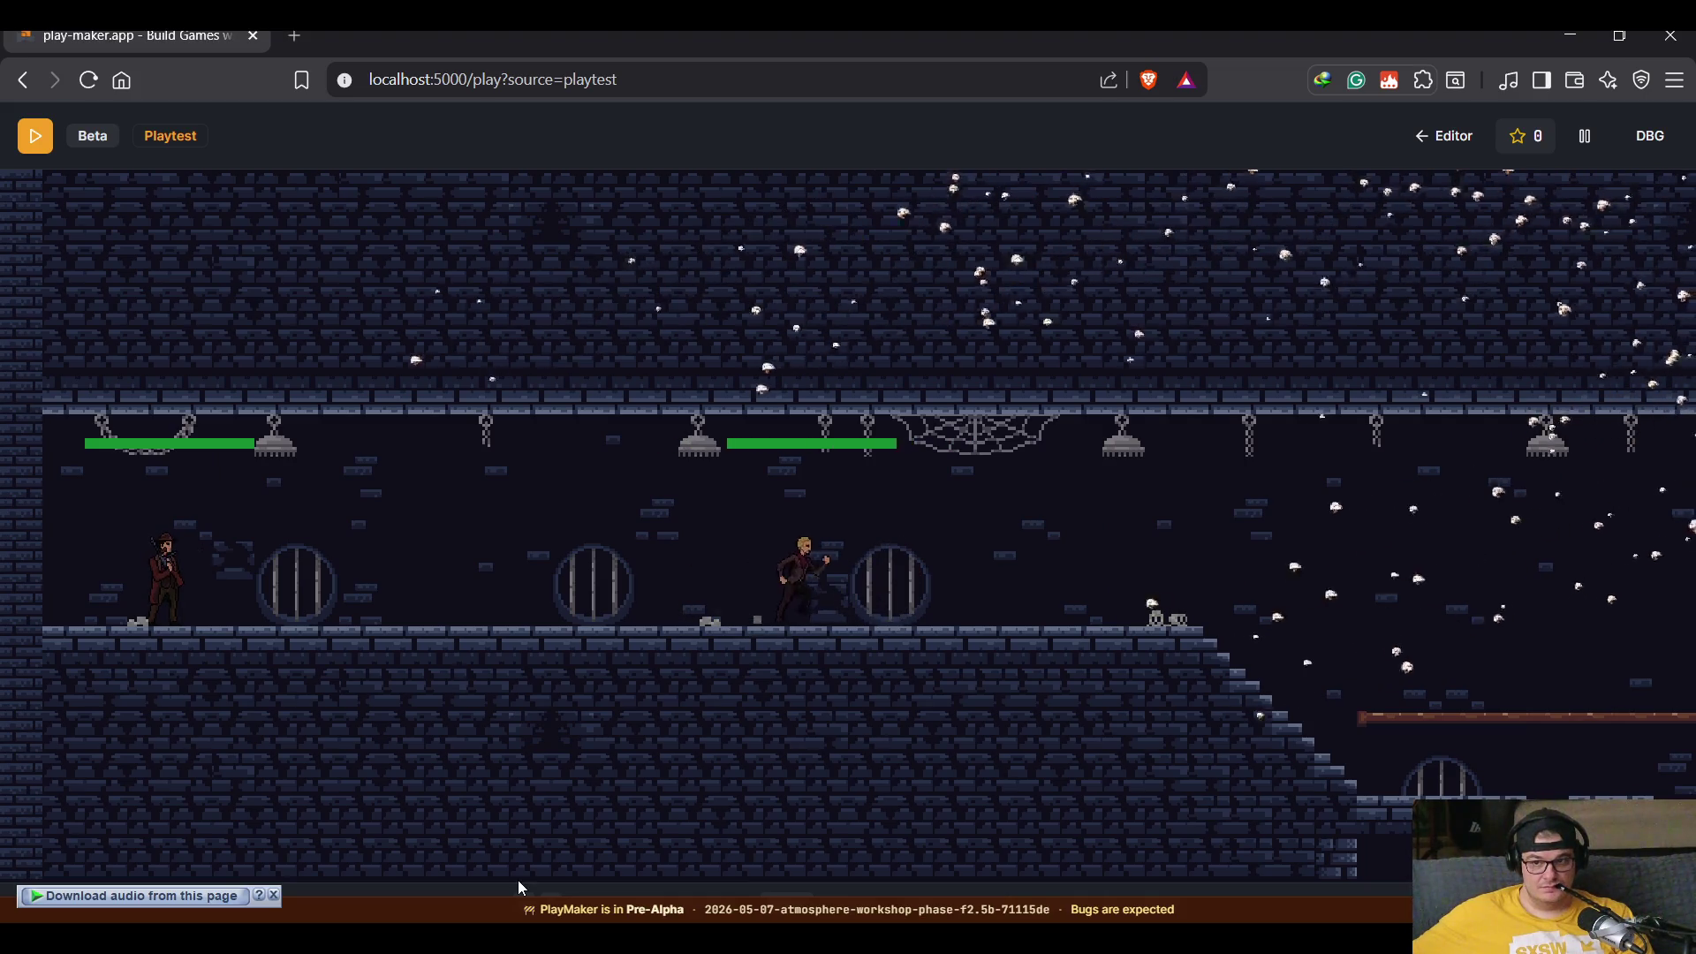
Step: Exit the playtest back to the Test Level editor
left_click(1439, 136)
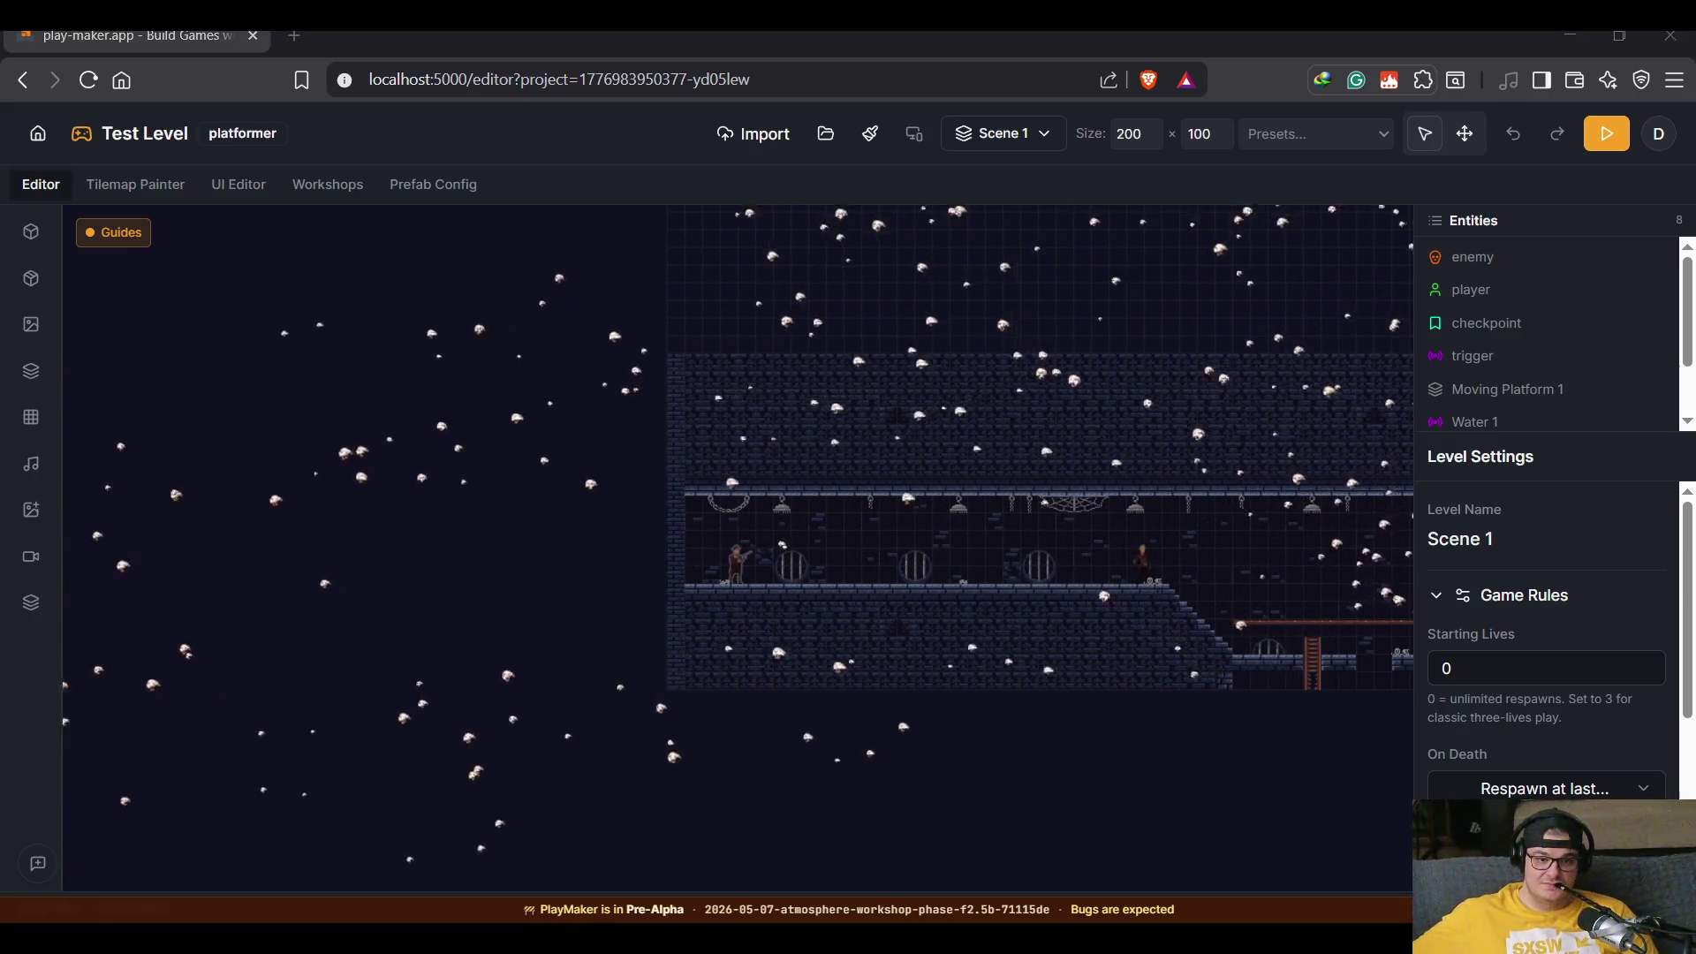
left_click(640, 862)
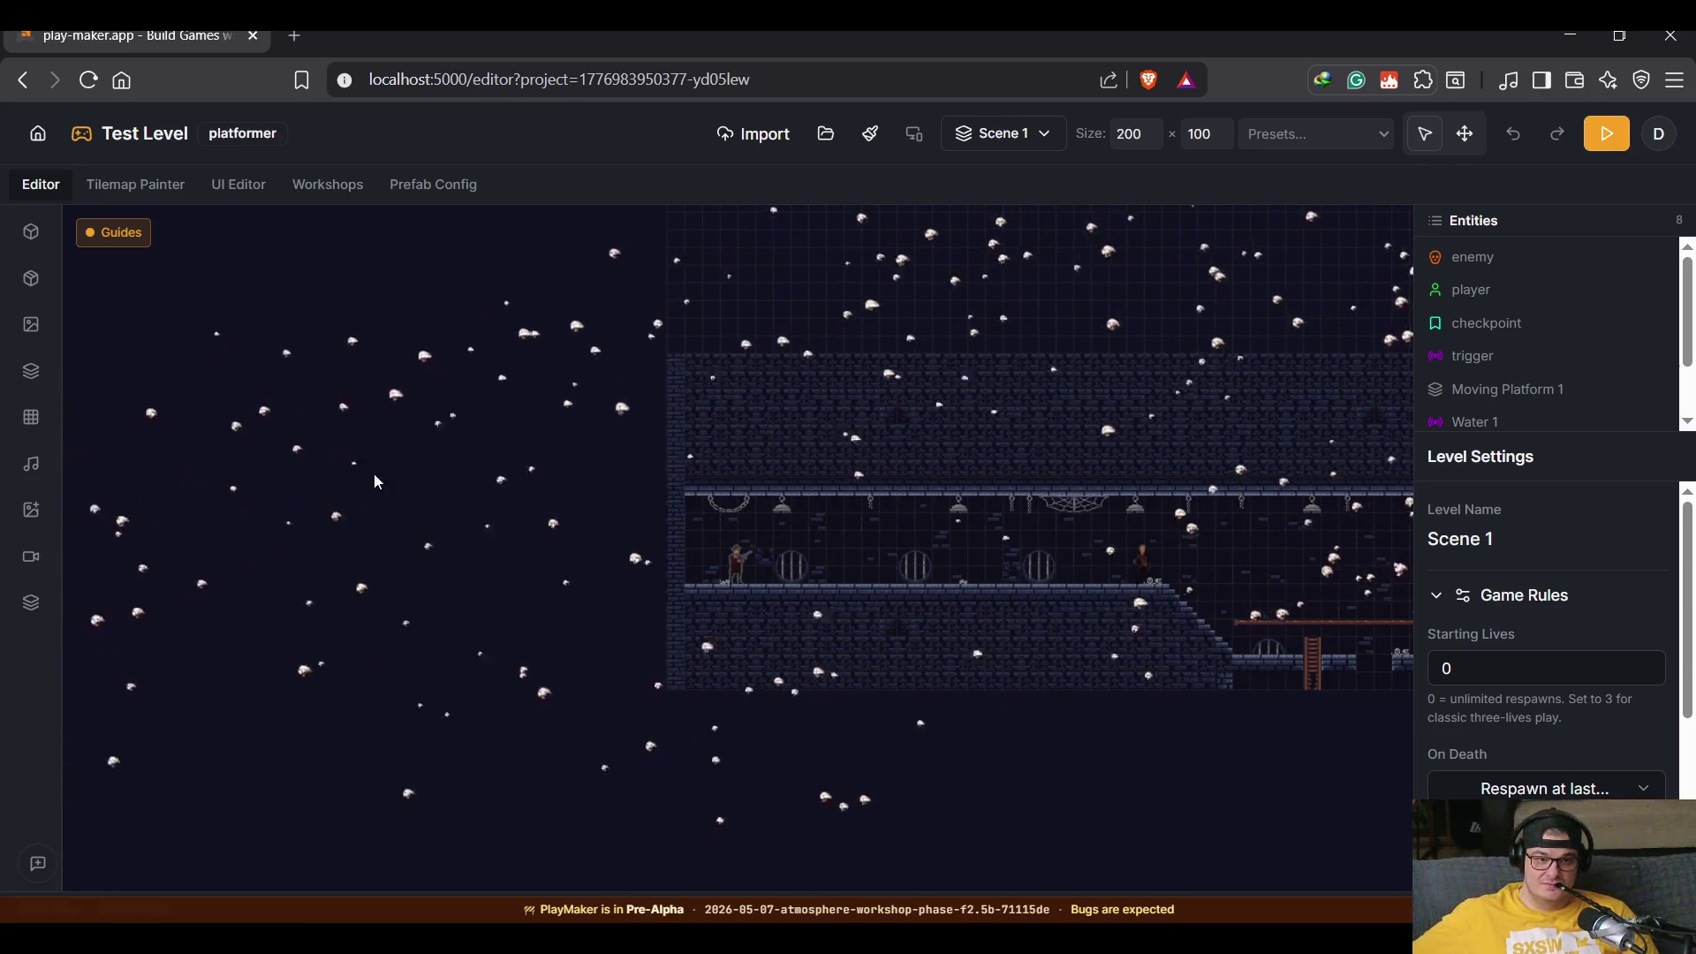
Step: Open the griddygoose custom particle's edit dialog from the Atmosphere Workshop's Particles tab
left_click(328, 183)
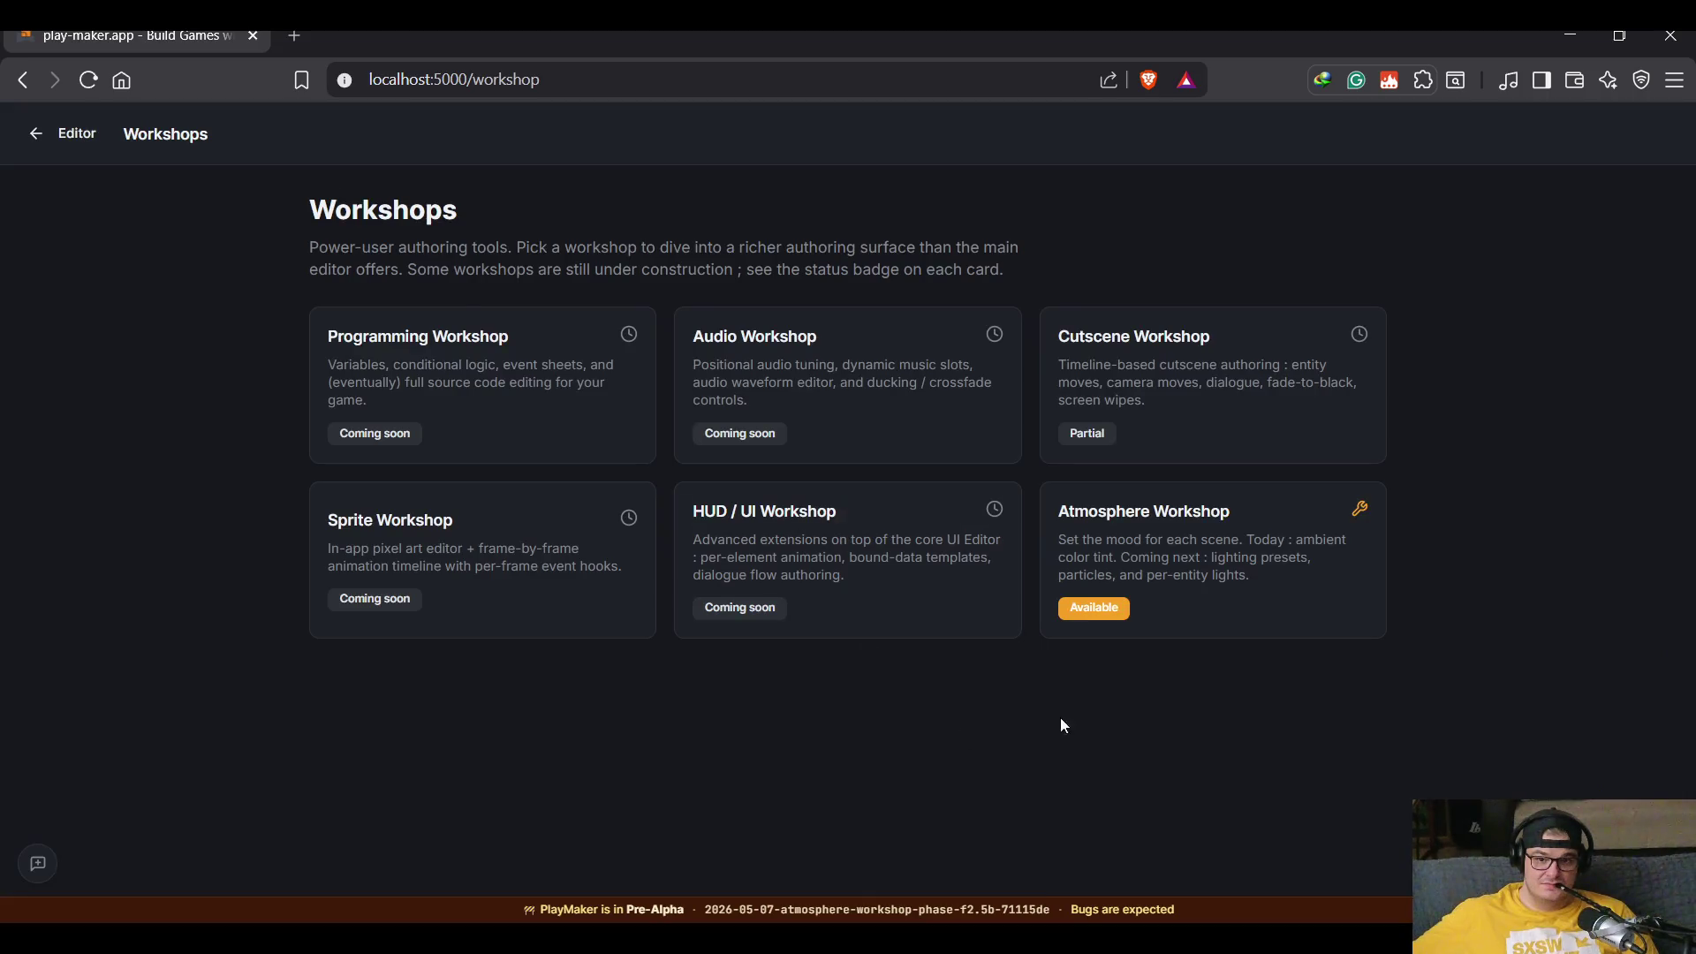
left_click(1138, 581)
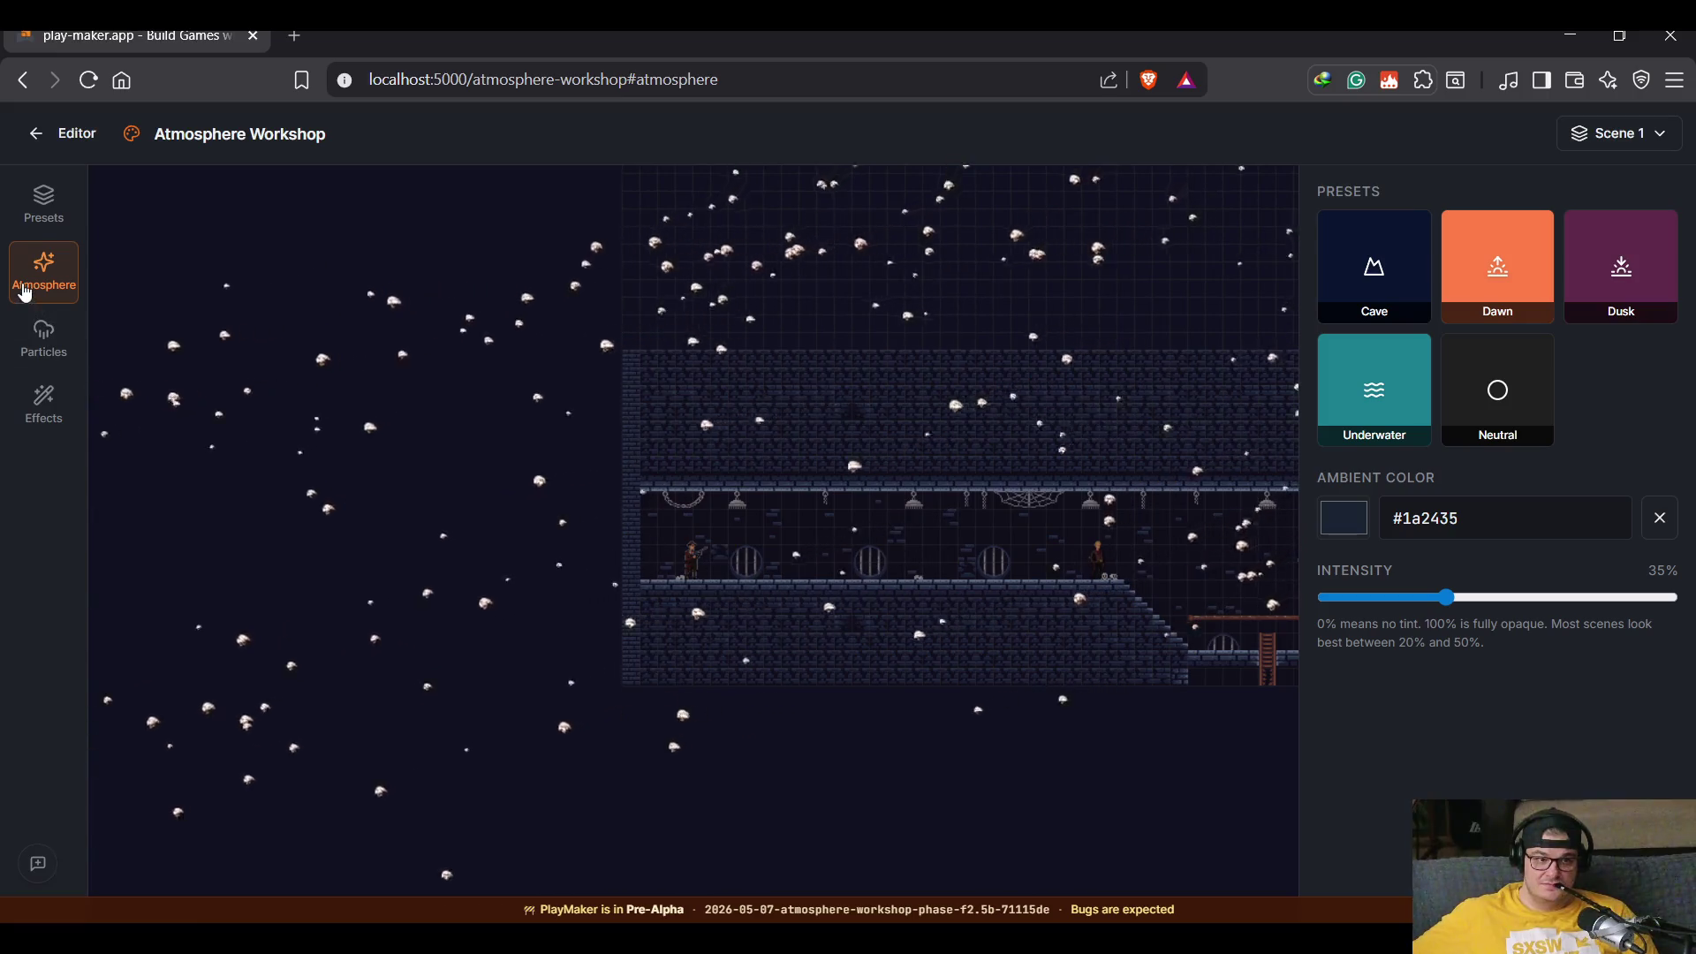
left_click(43, 342)
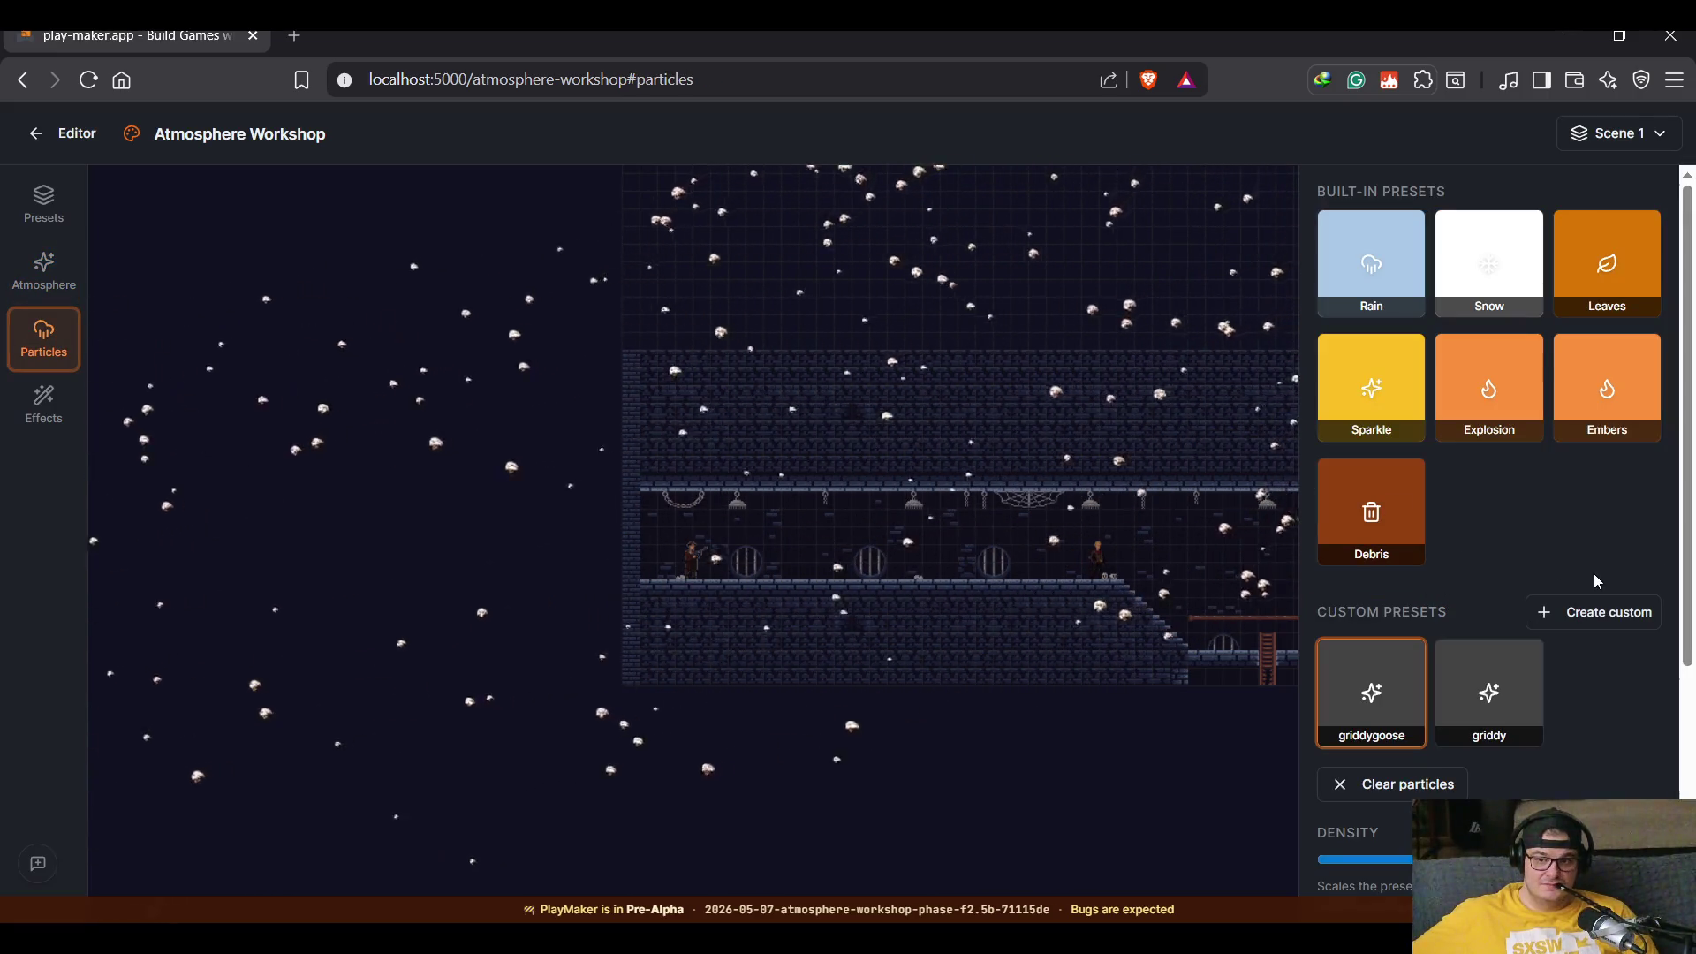
left_click(1387, 650)
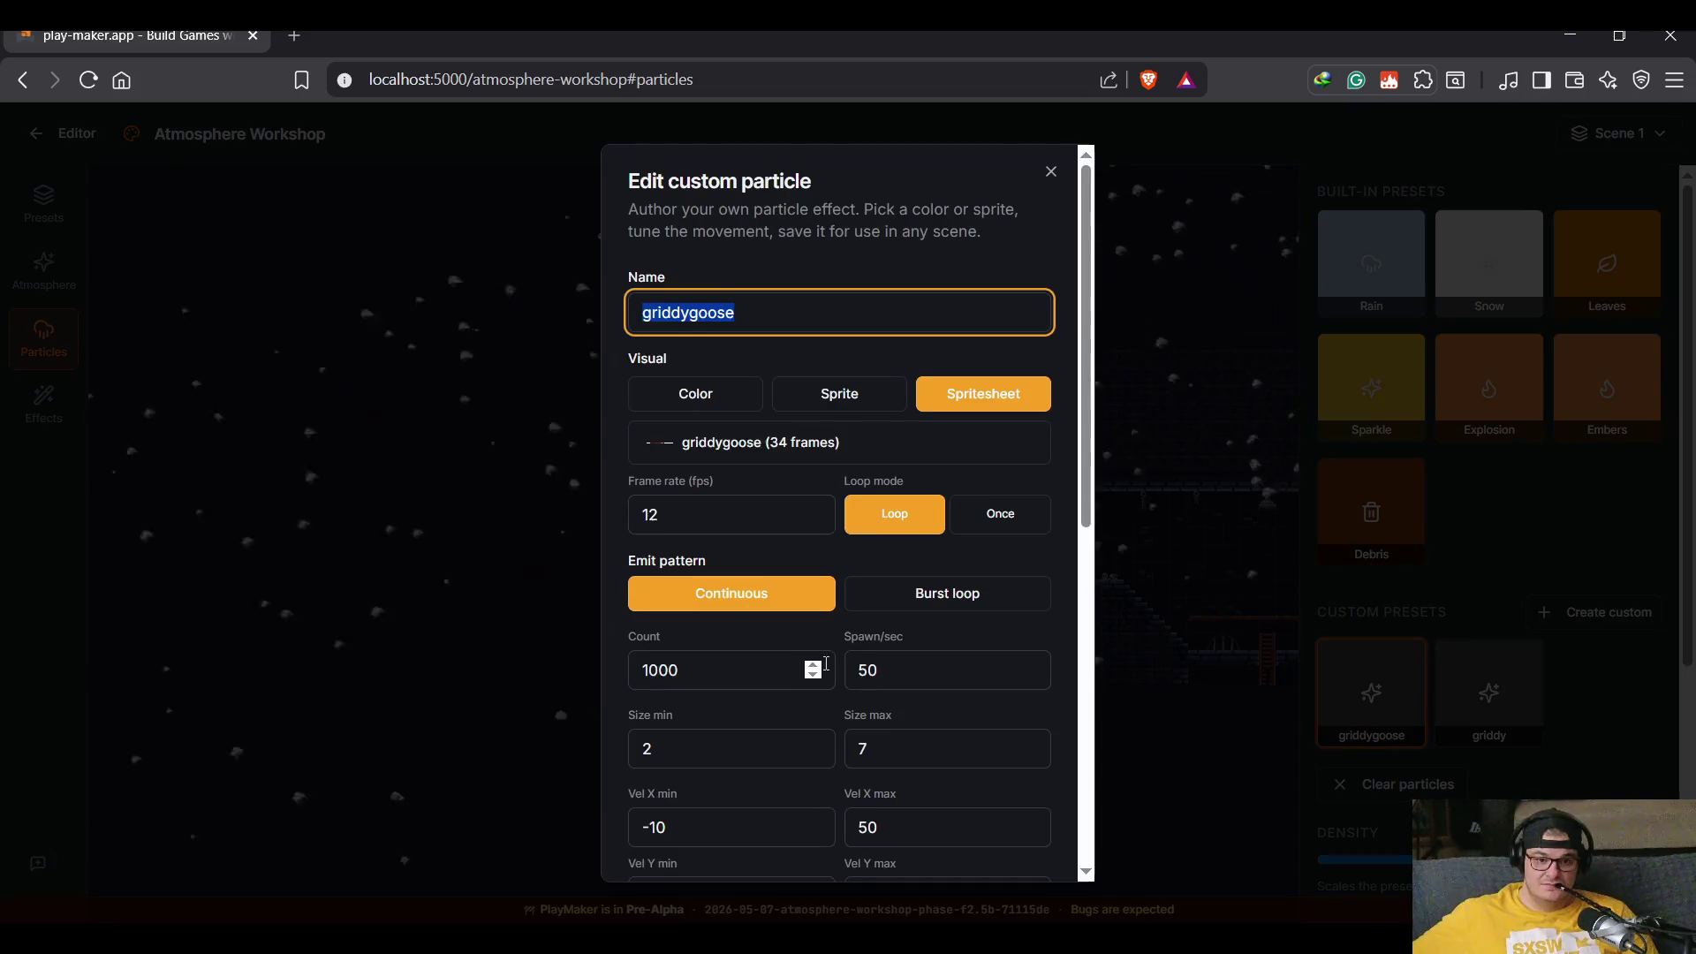
Step: Add Right and Top spawn areas to griddygoose alongside Top-right, and save
scroll(830, 680, "down", 8)
left_click(959, 641)
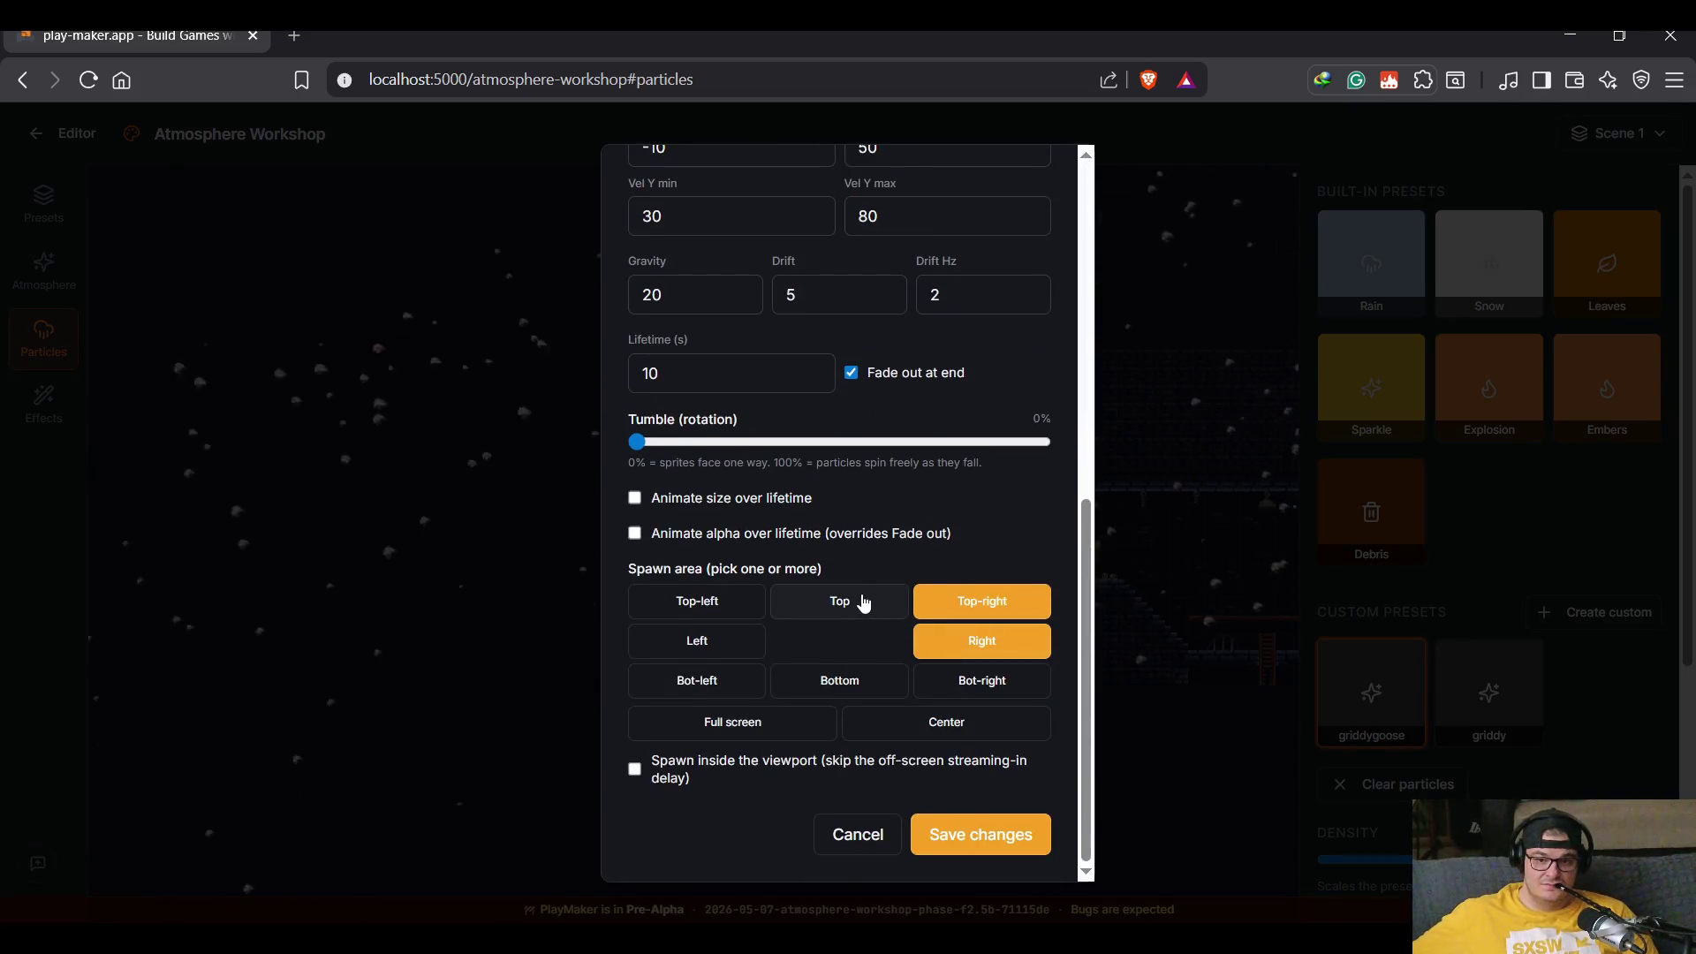
left_click(863, 602)
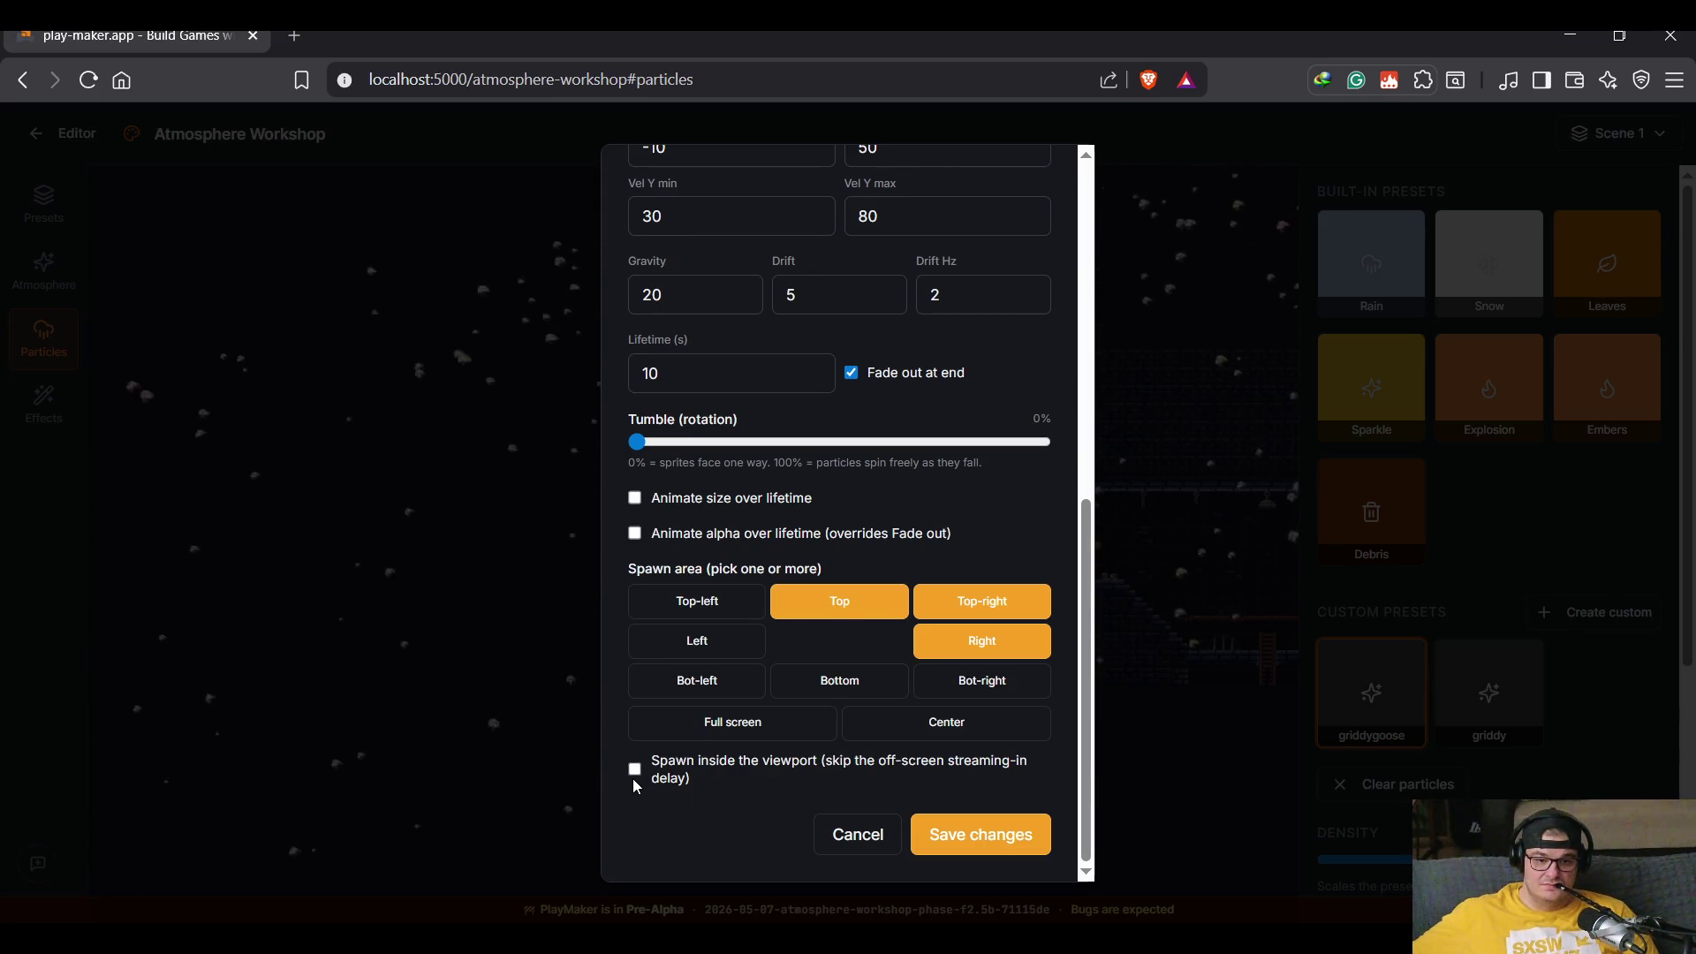
left_click(959, 820)
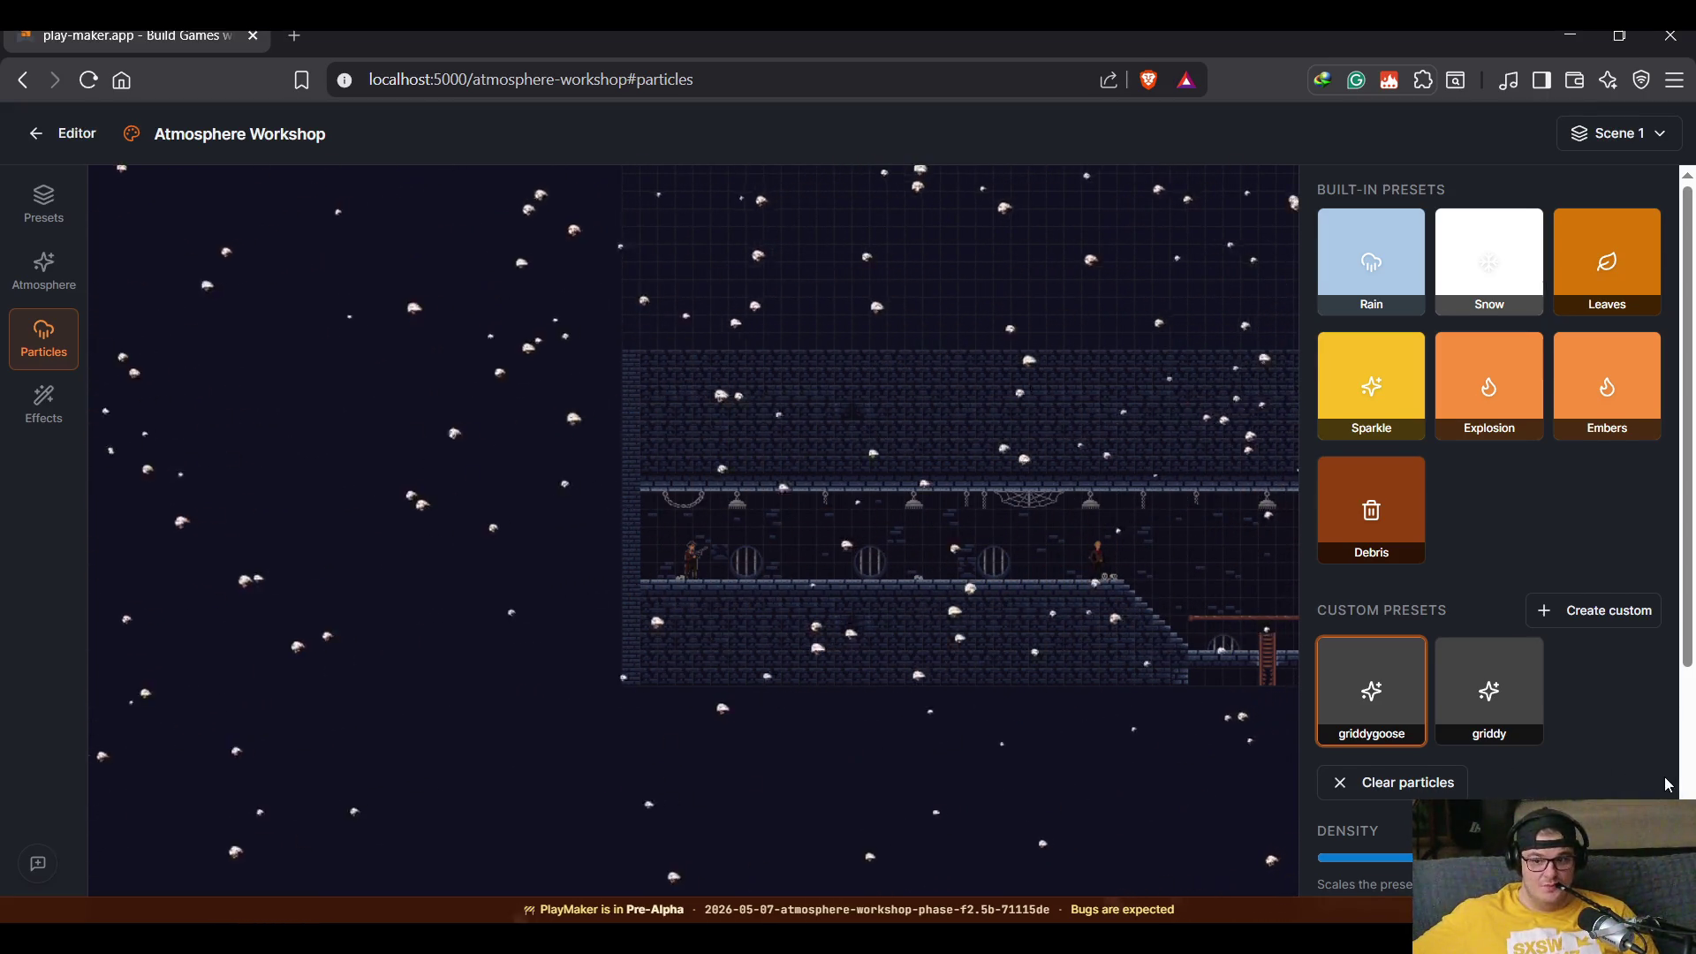
Step: Raise the particle wind strength to 85% and return to the level editor
scroll(1604, 779, "down", 4)
left_click_drag(1575, 710, 1621, 706)
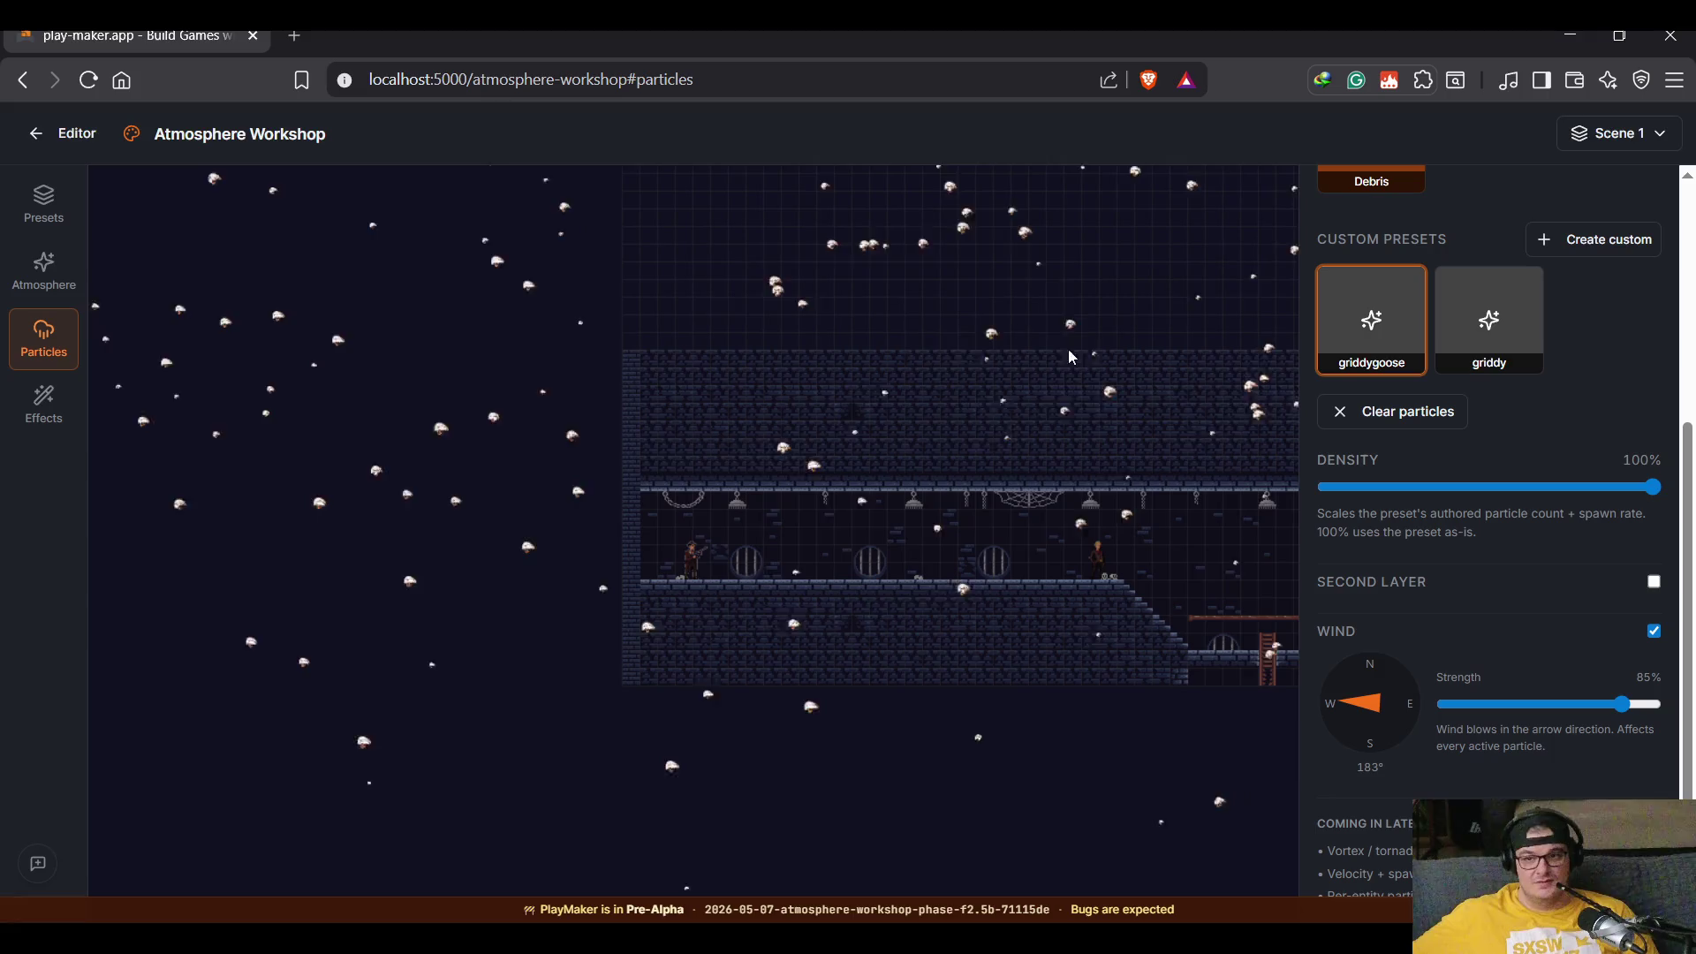
left_click(73, 134)
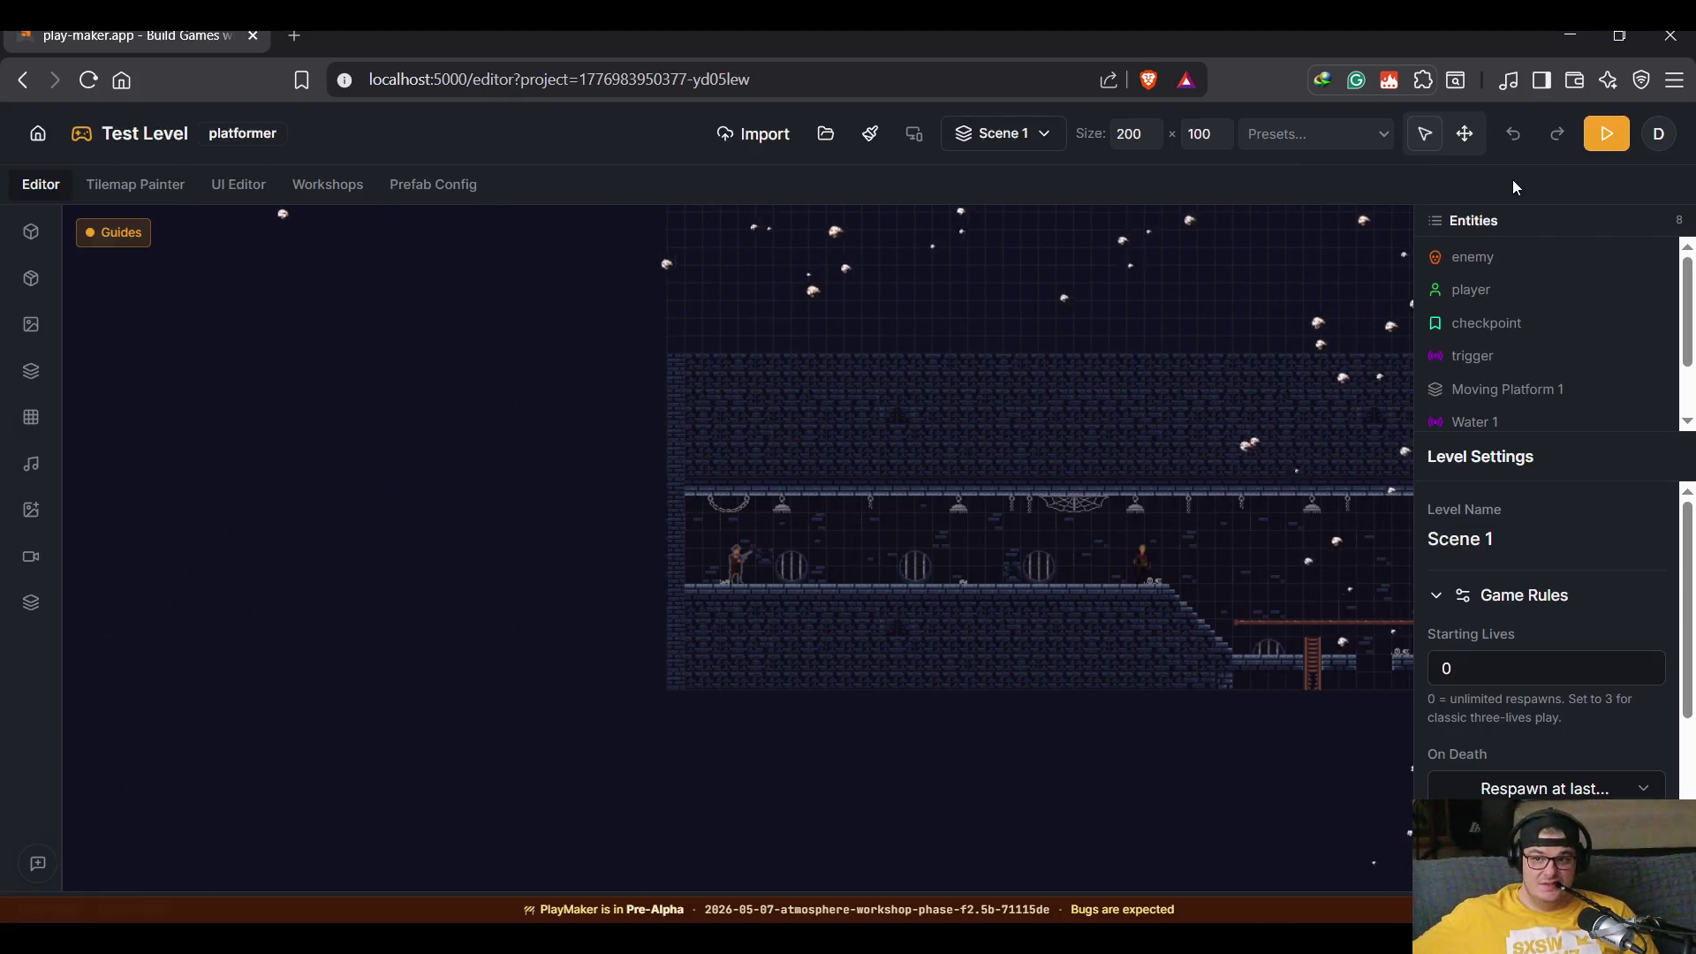
left_click(1605, 137)
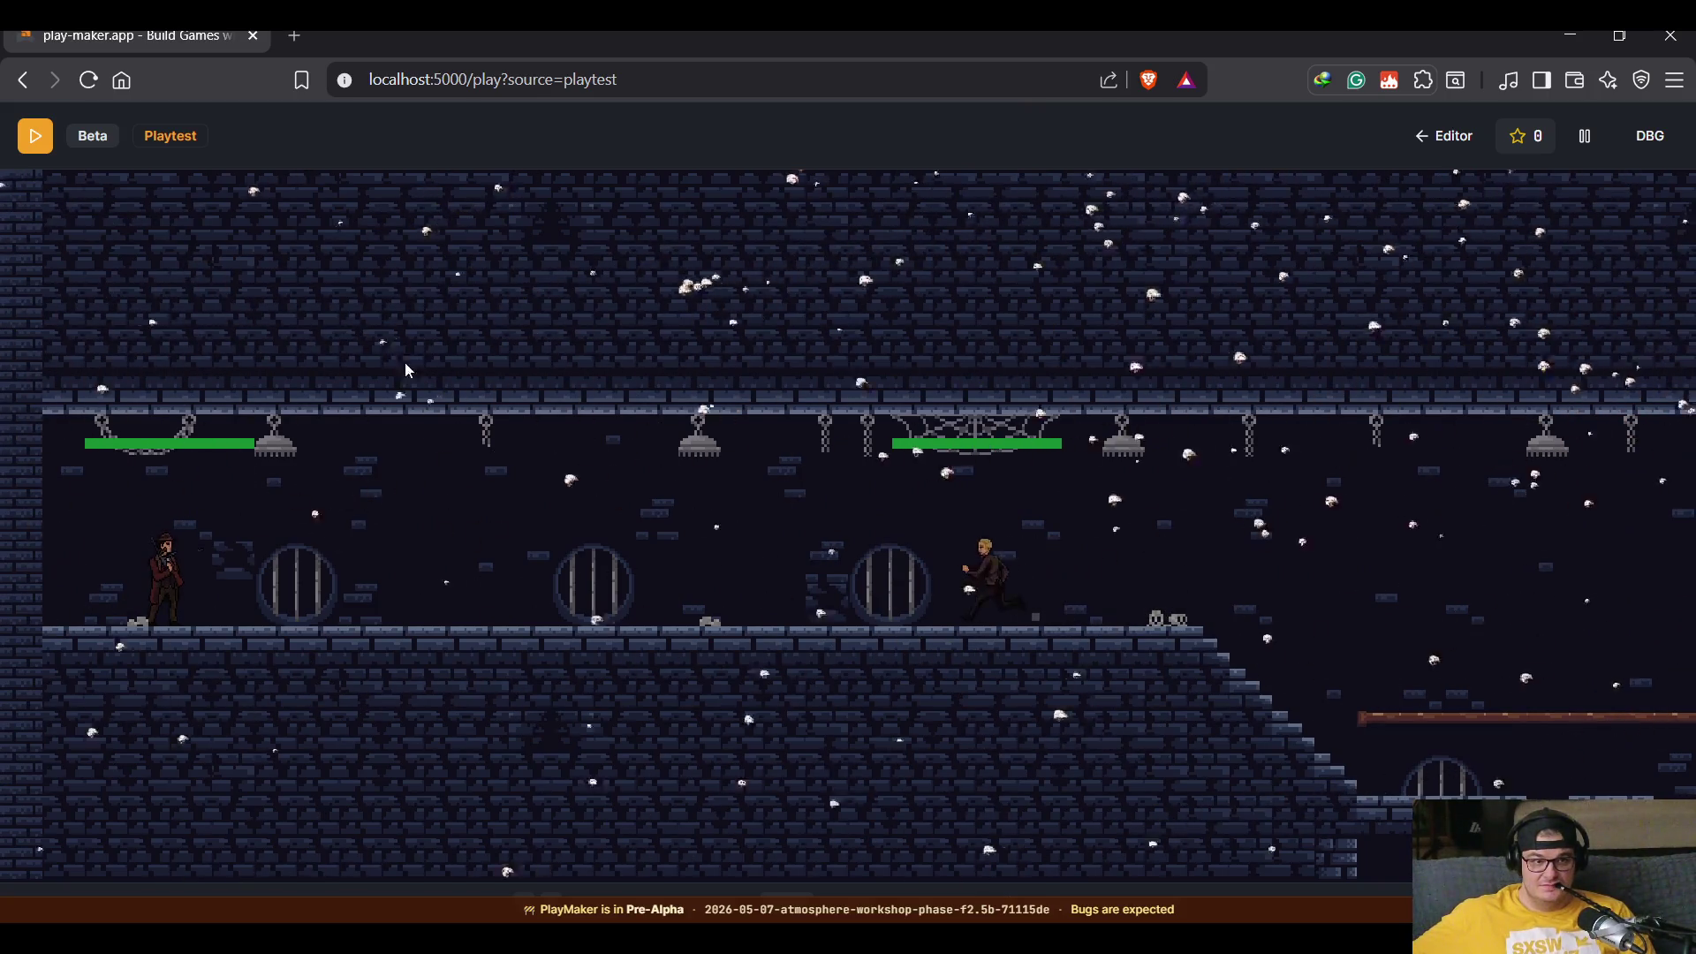
left_click(1435, 136)
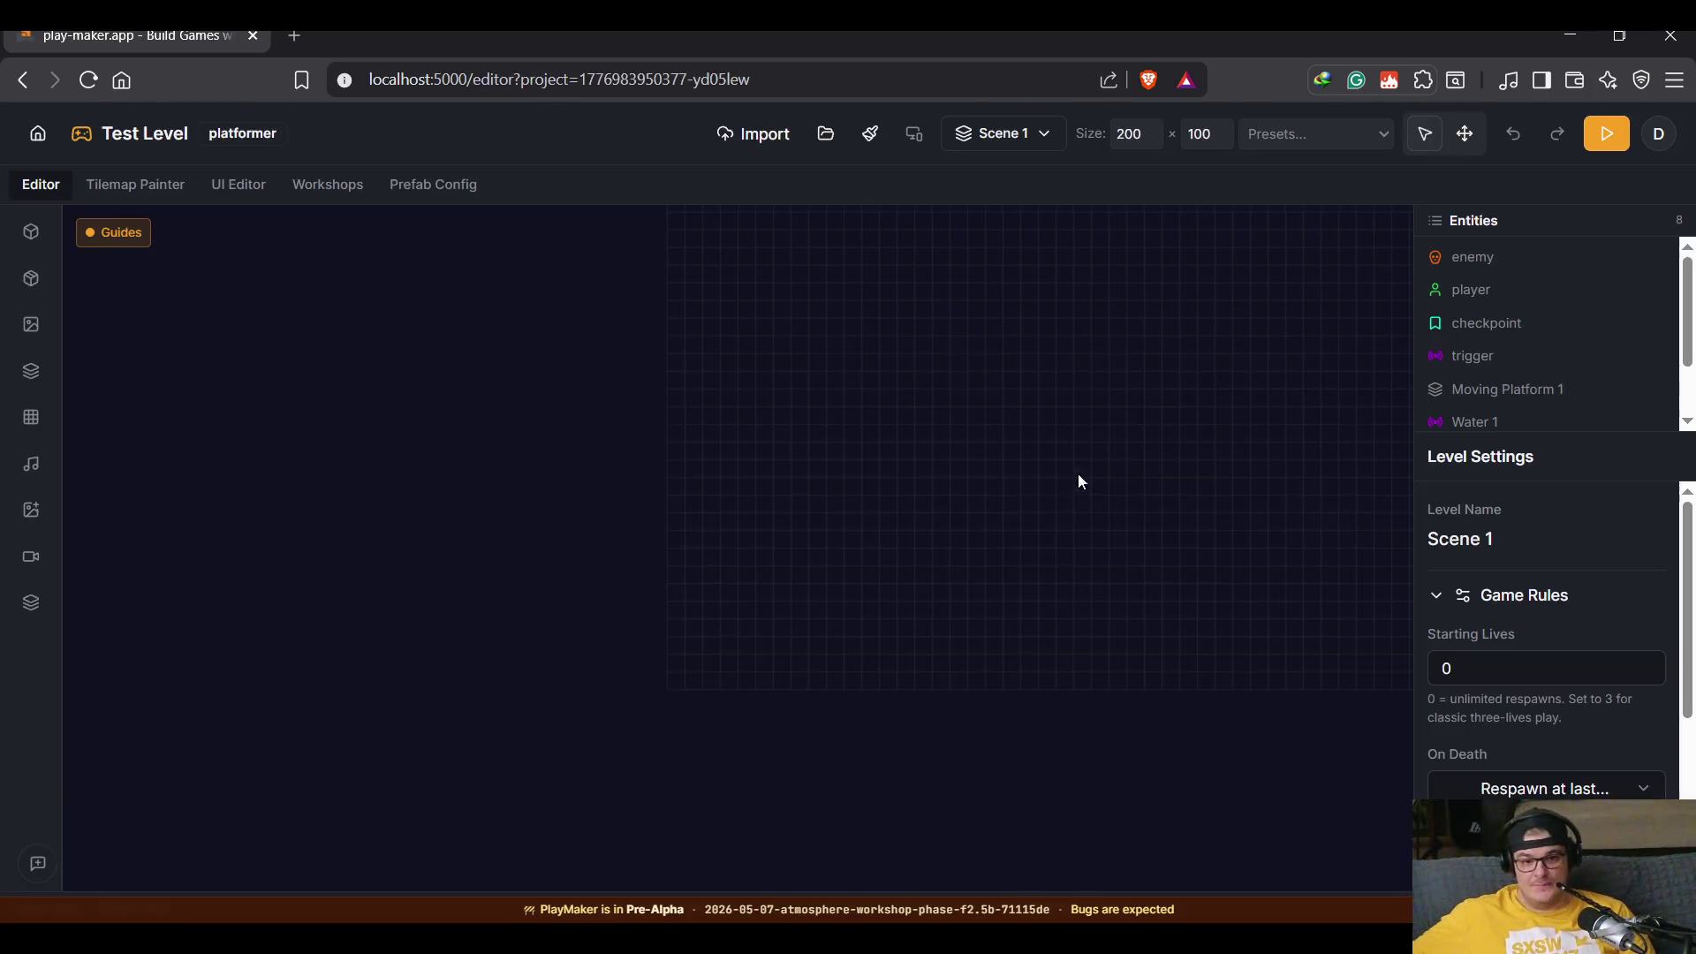
Step: Open the griddygoose custom particle's editor in the Atmosphere Workshop
left_click(290, 193)
left_click(1097, 579)
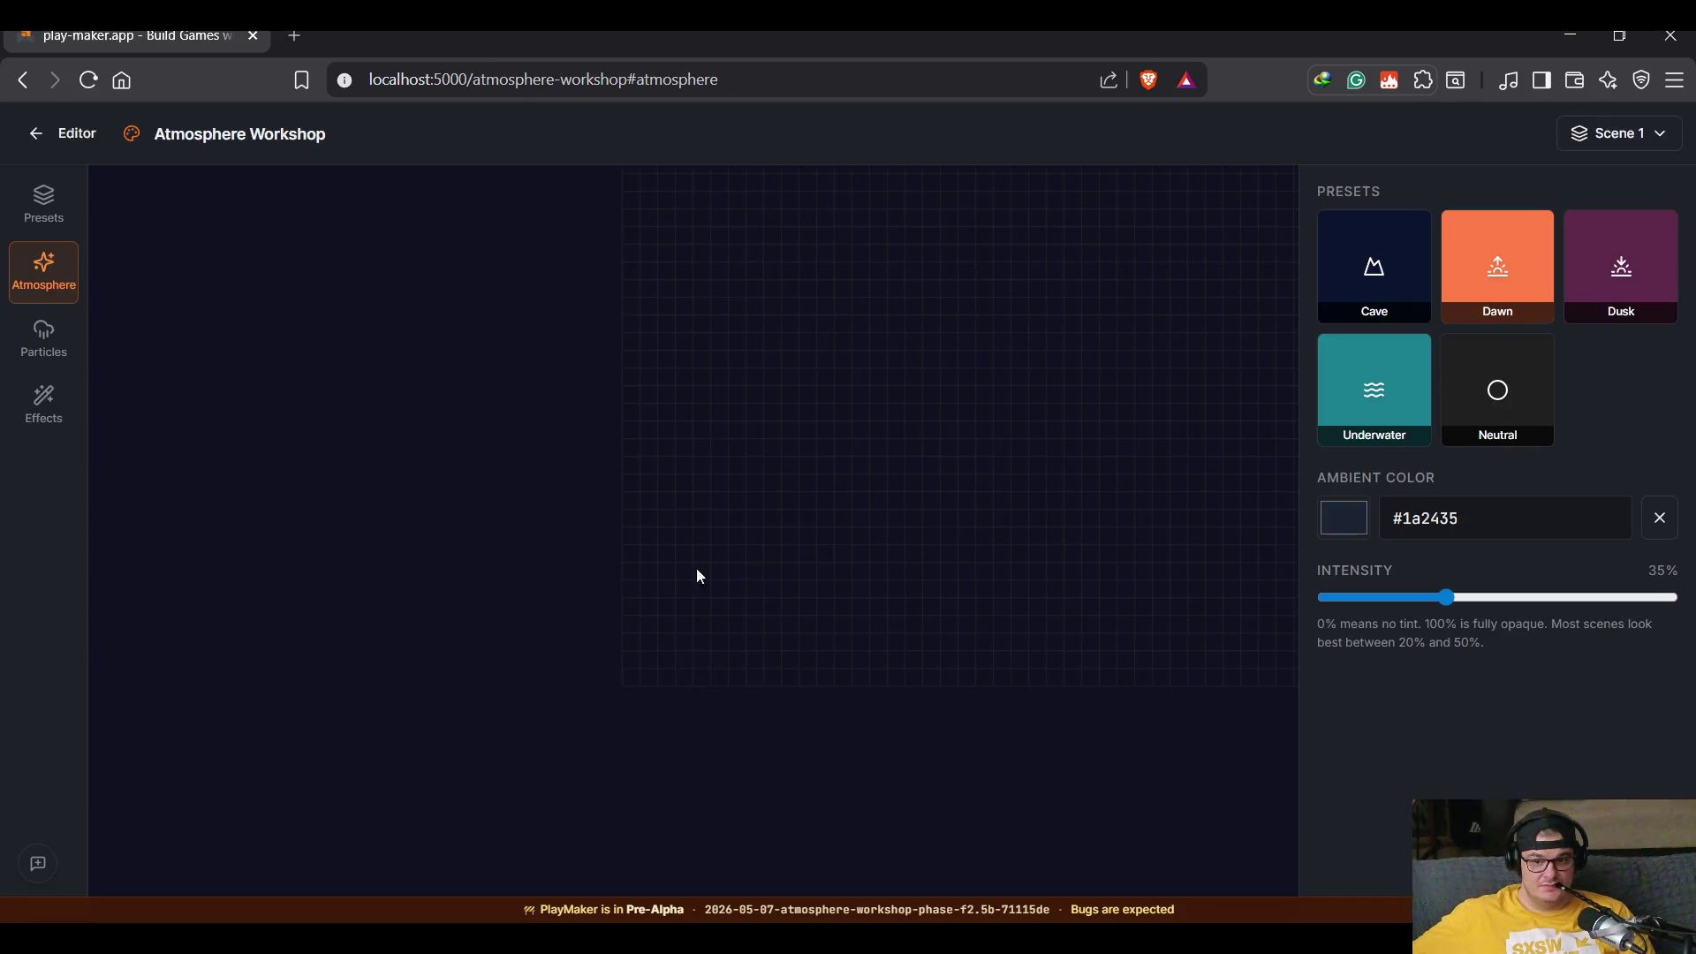
left_click(46, 362)
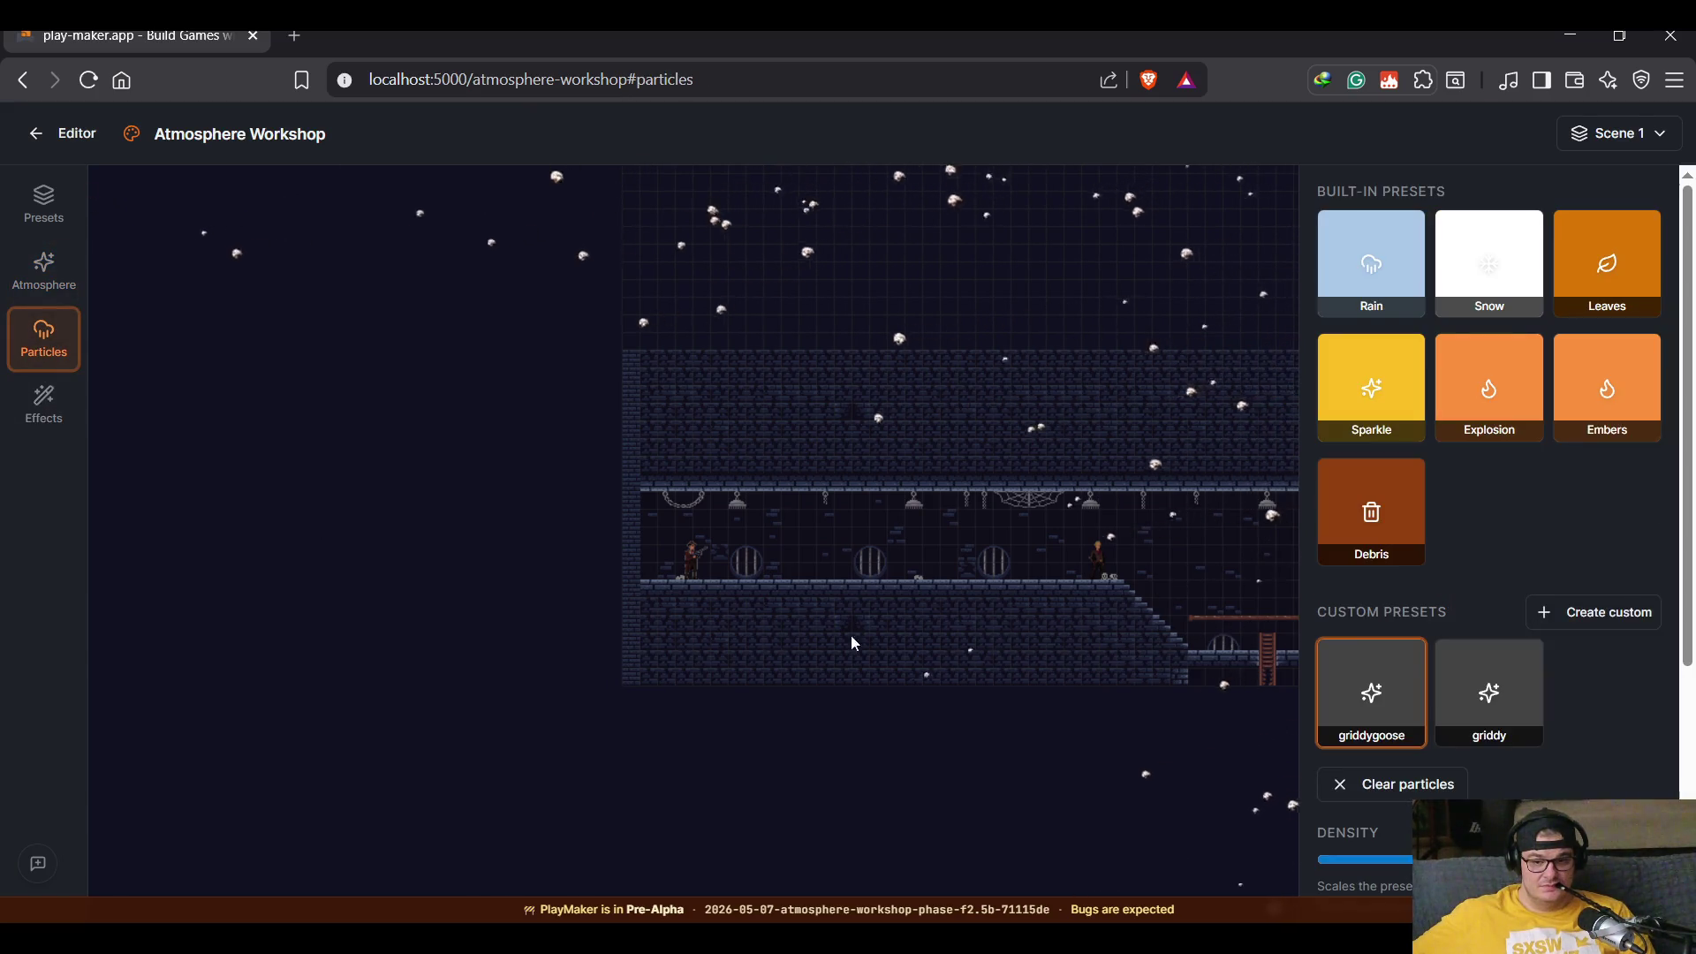
left_click(1400, 658)
Step: Save griddygoose, then reopen its editor at Spawn area showing Top, Top-right and Right
scroll(663, 766, "down", 6)
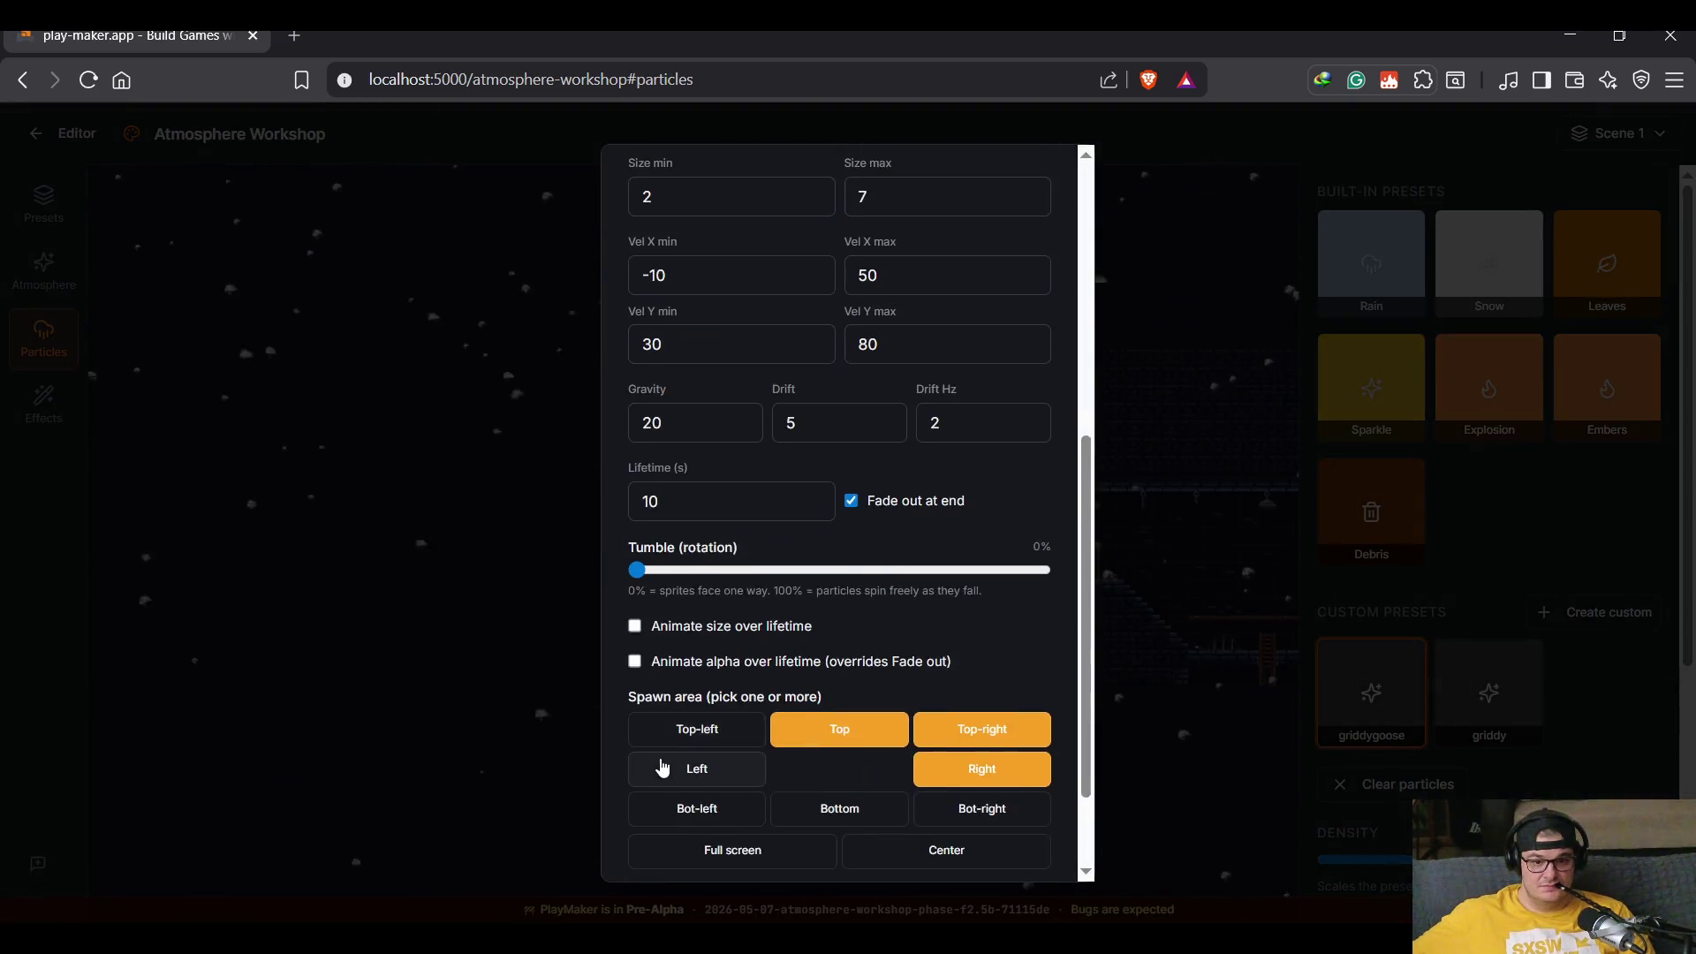
scroll(663, 766, "down", 2)
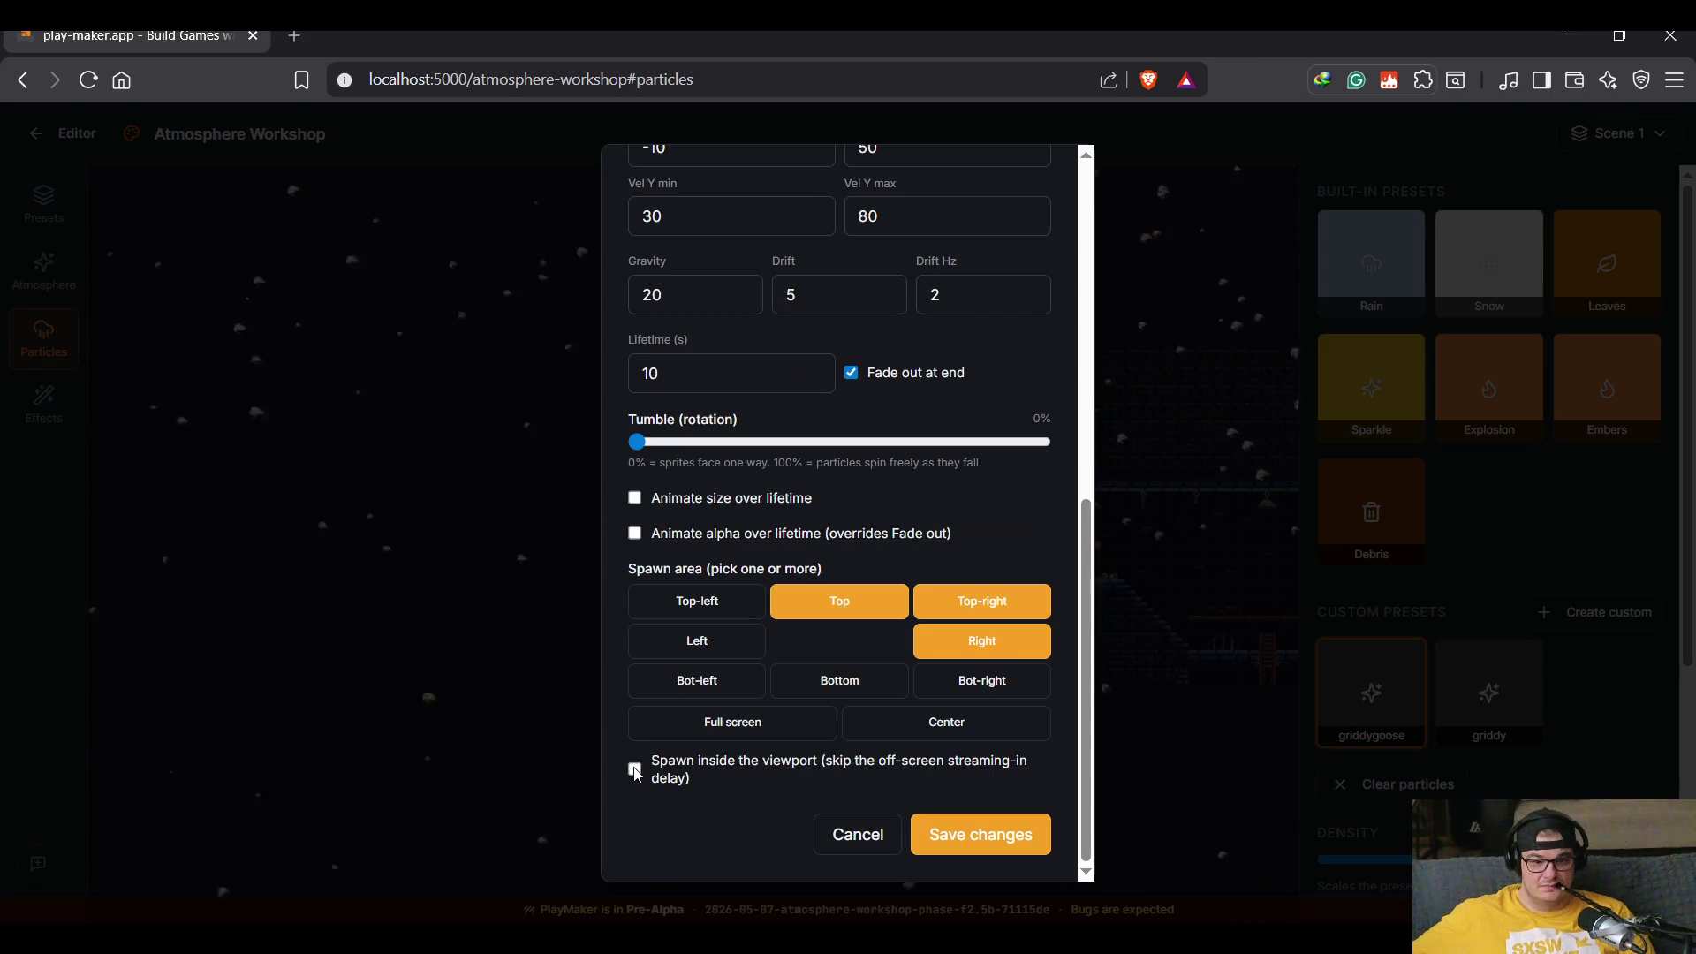
left_click(996, 844)
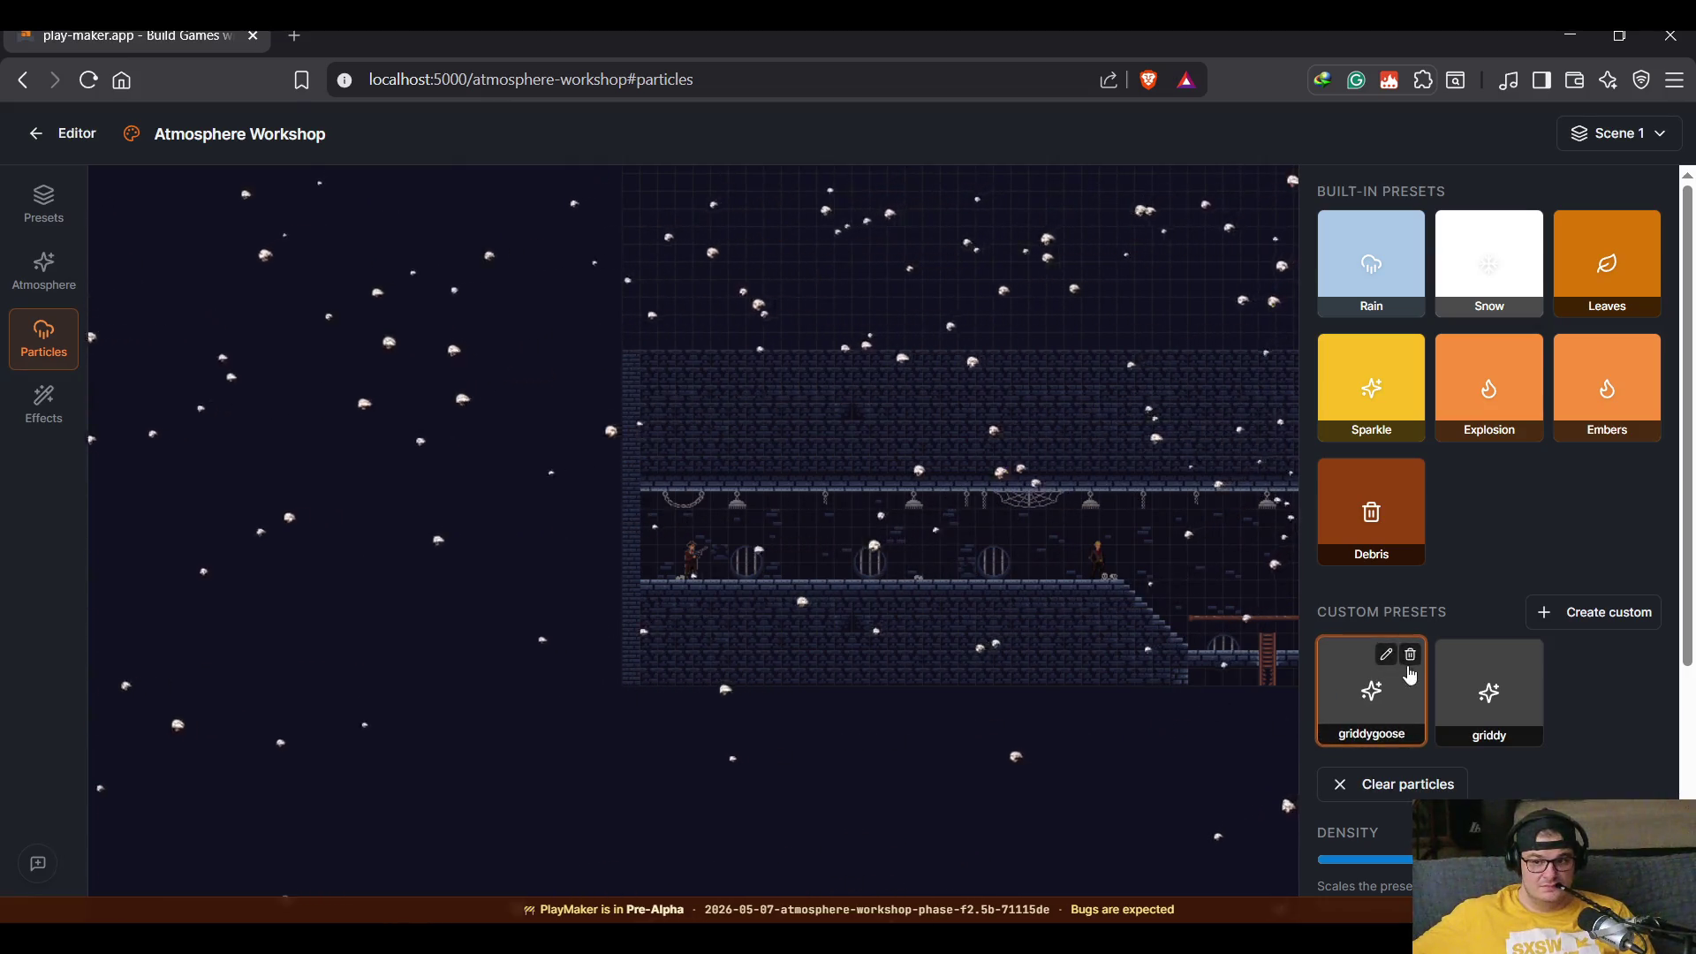
left_click(1383, 654)
scroll(698, 795, "down", 7)
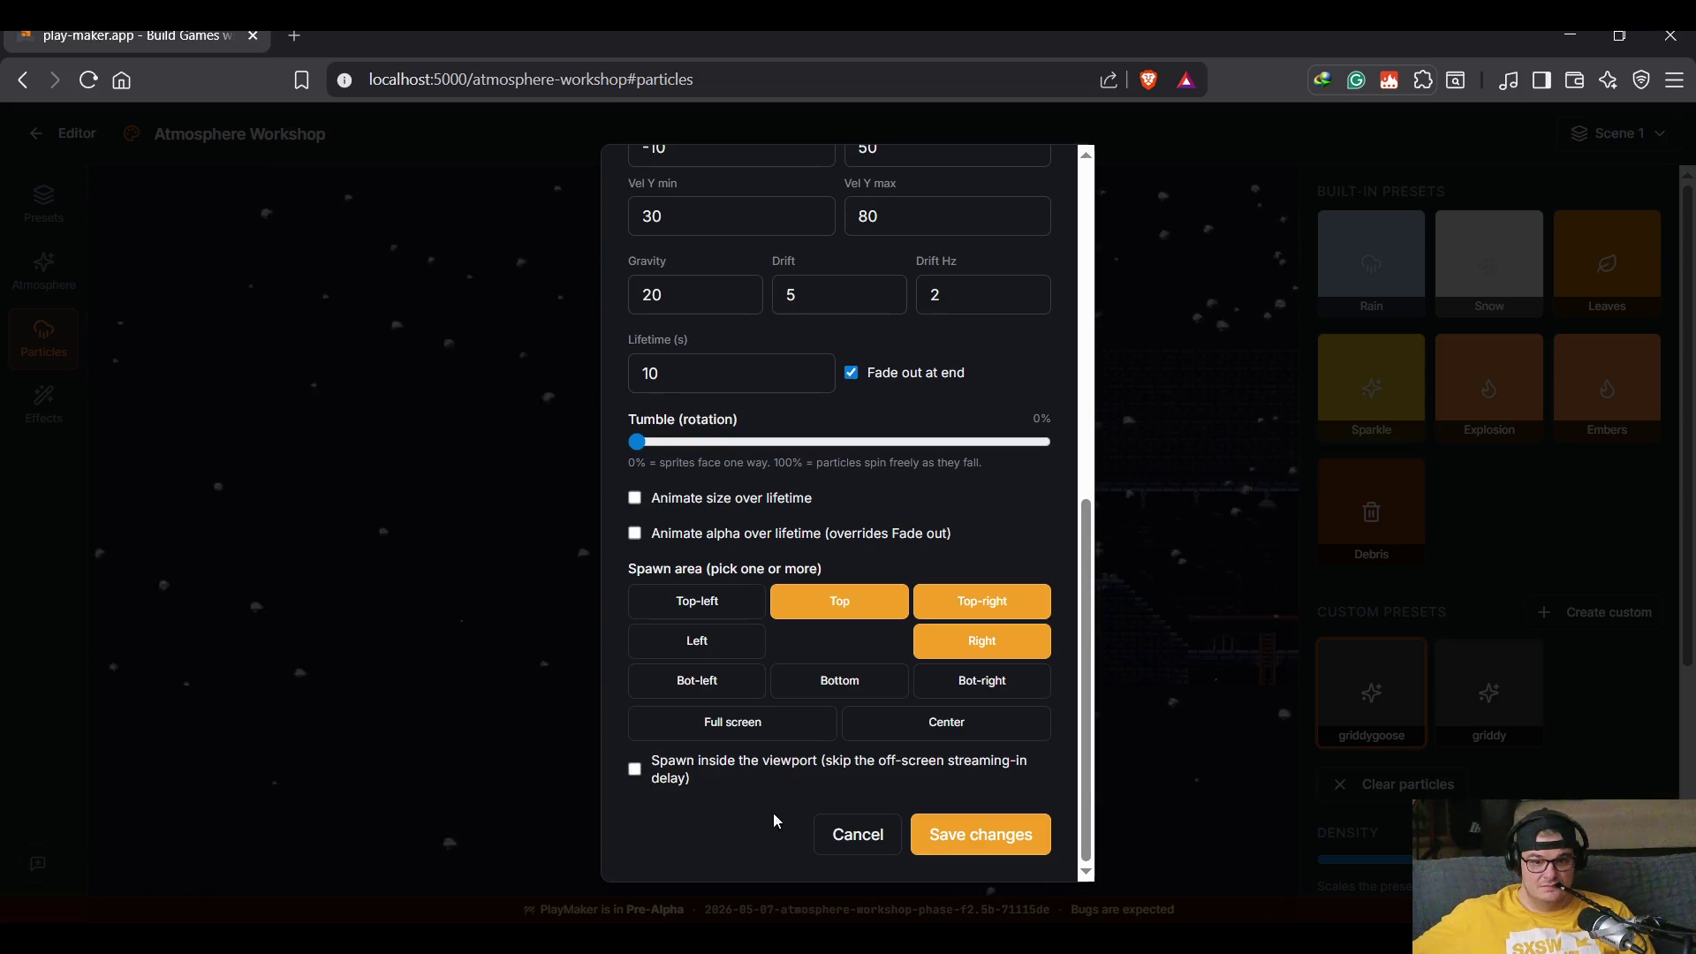
Step: Save and close the griddygoose editor, then review Density and Wind in the Particles panel
left_click(954, 839)
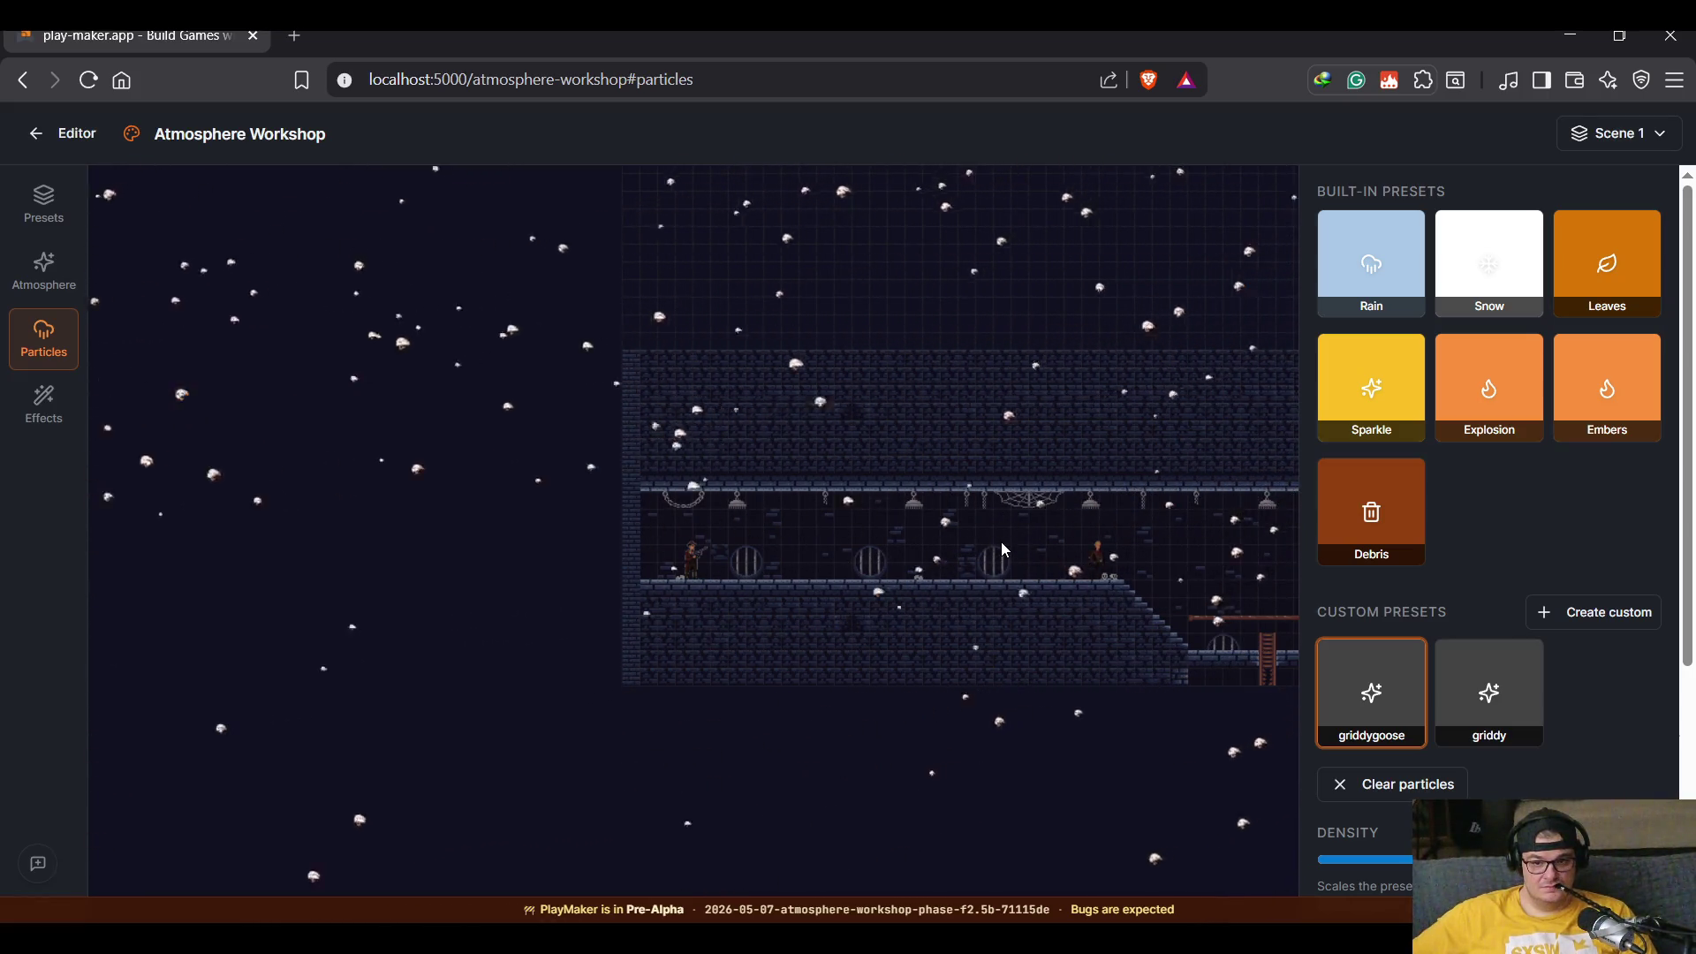
scroll(1512, 573, "down", 4)
scroll(1509, 569, "up", 4)
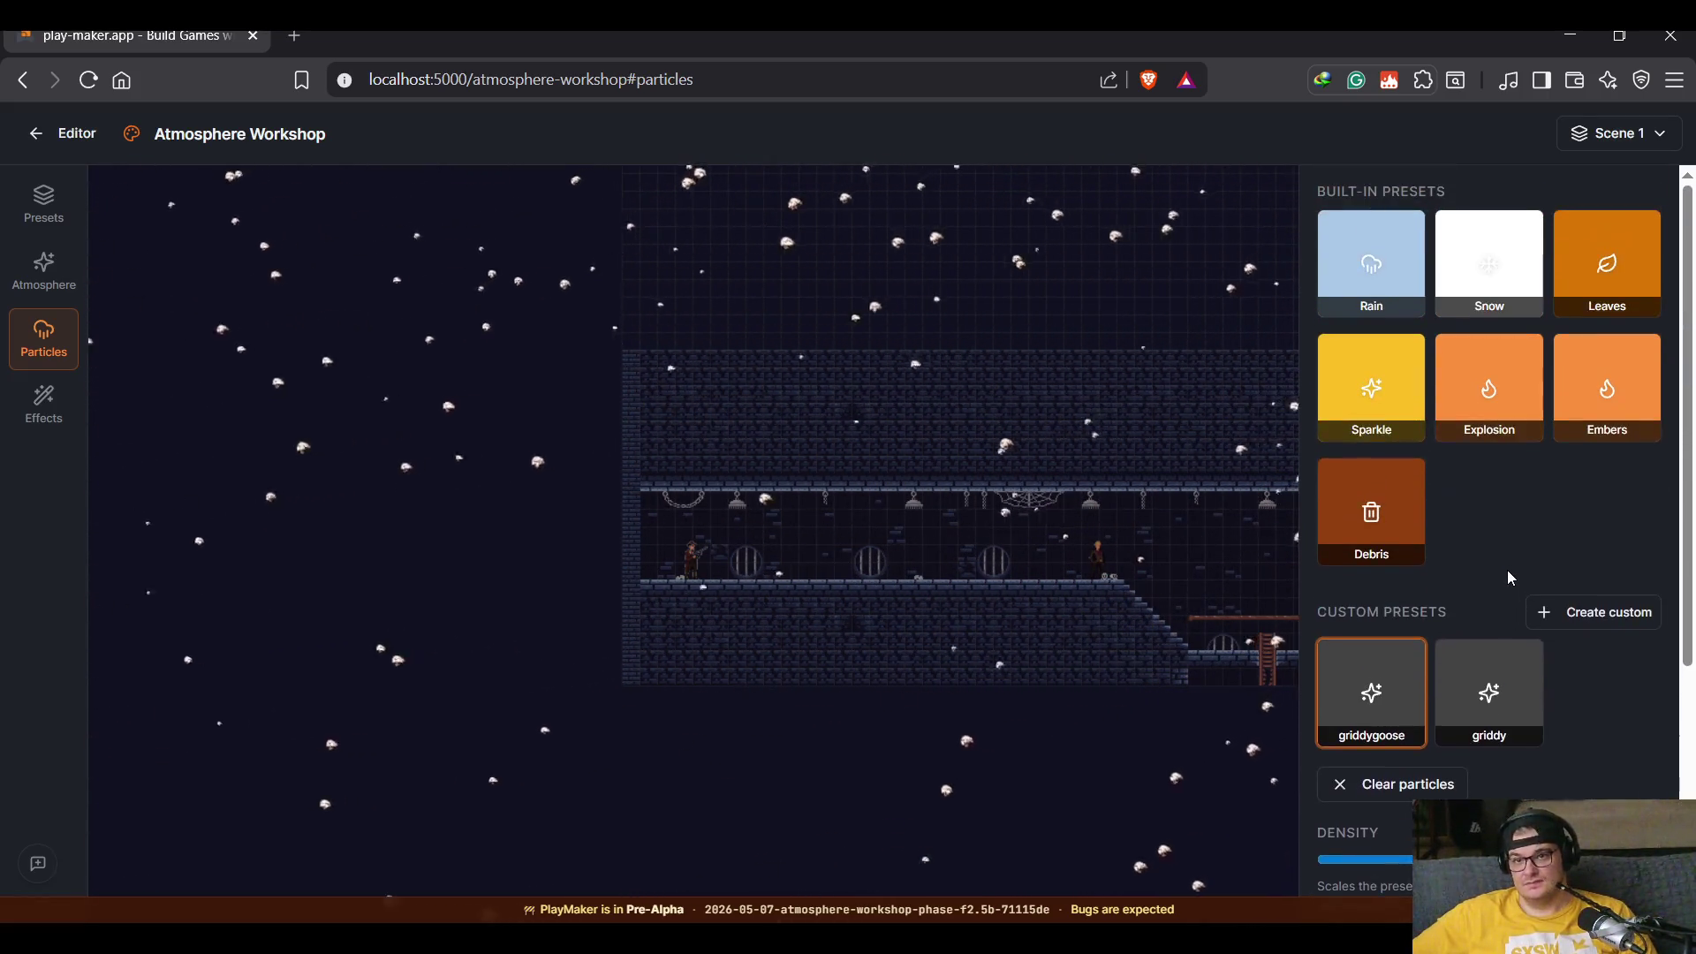